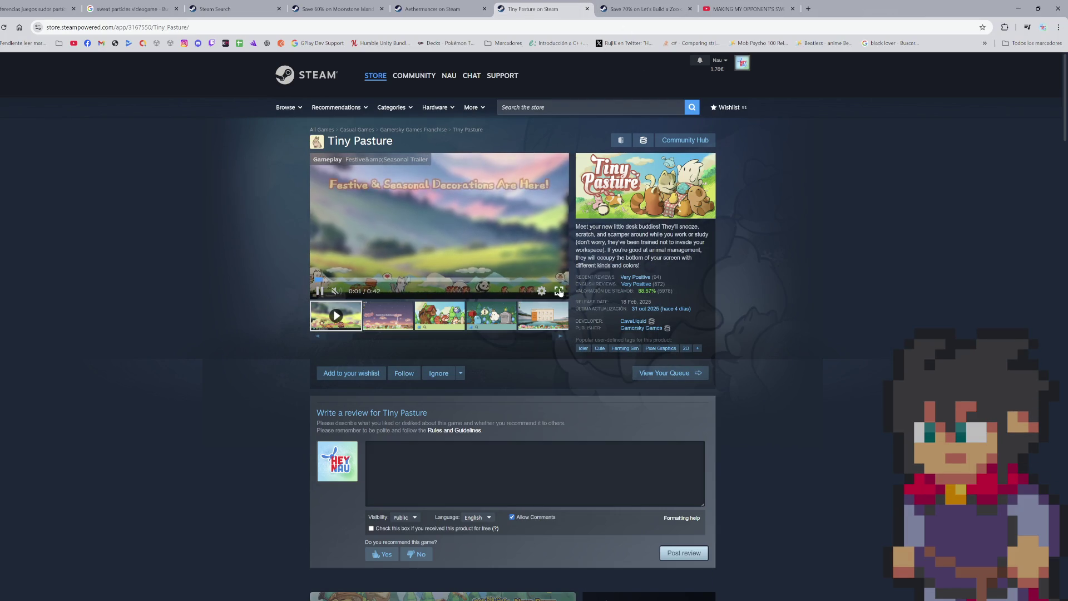
- Watch the Tiny Pasture trailer full screen, then close the Tiny Pasture store page
click(560, 291)
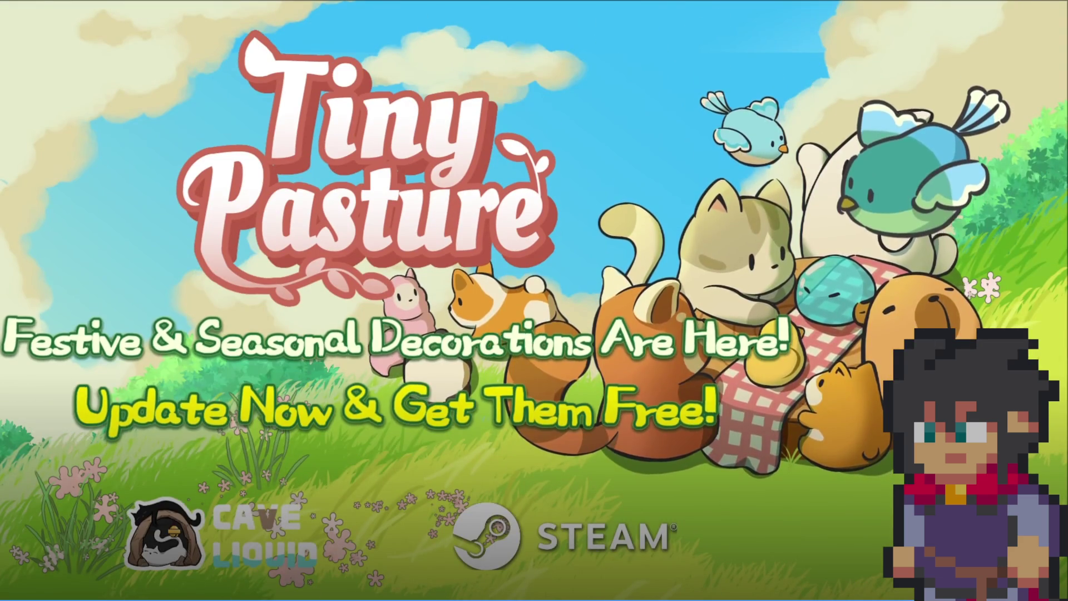
key(Escape)
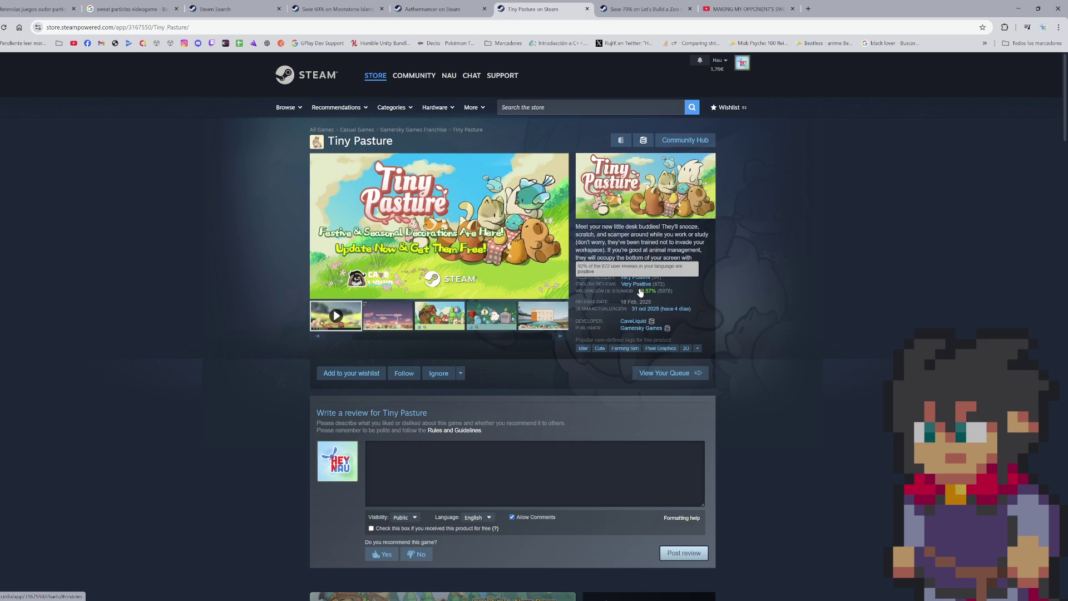
key(ctrl+w)
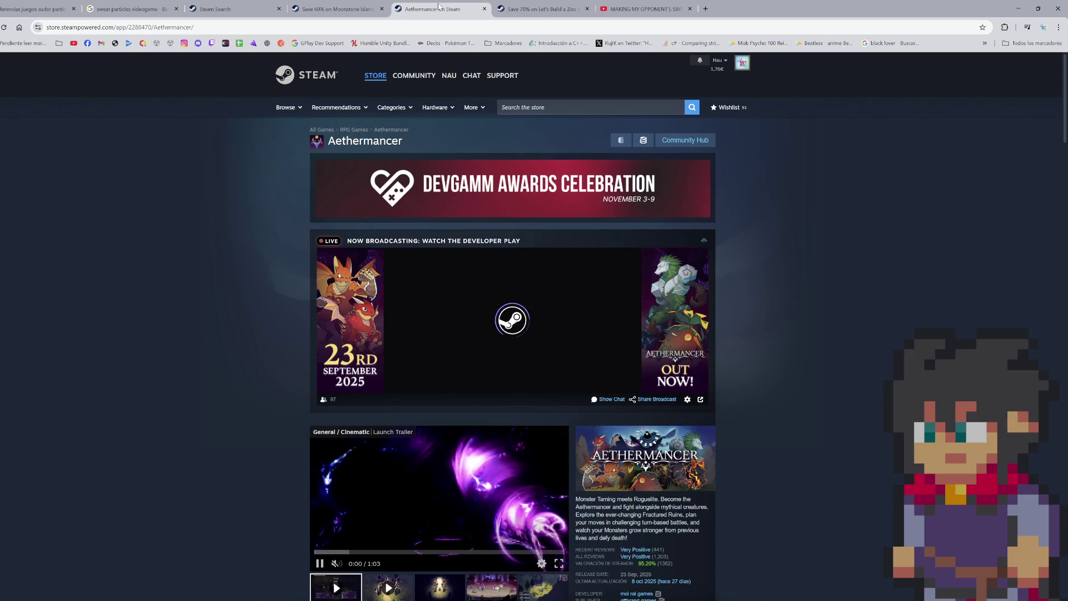
- Preview the Aethermancer launch trailer full screen, skipping ahead, then switch to Moonstone Island
click(559, 562)
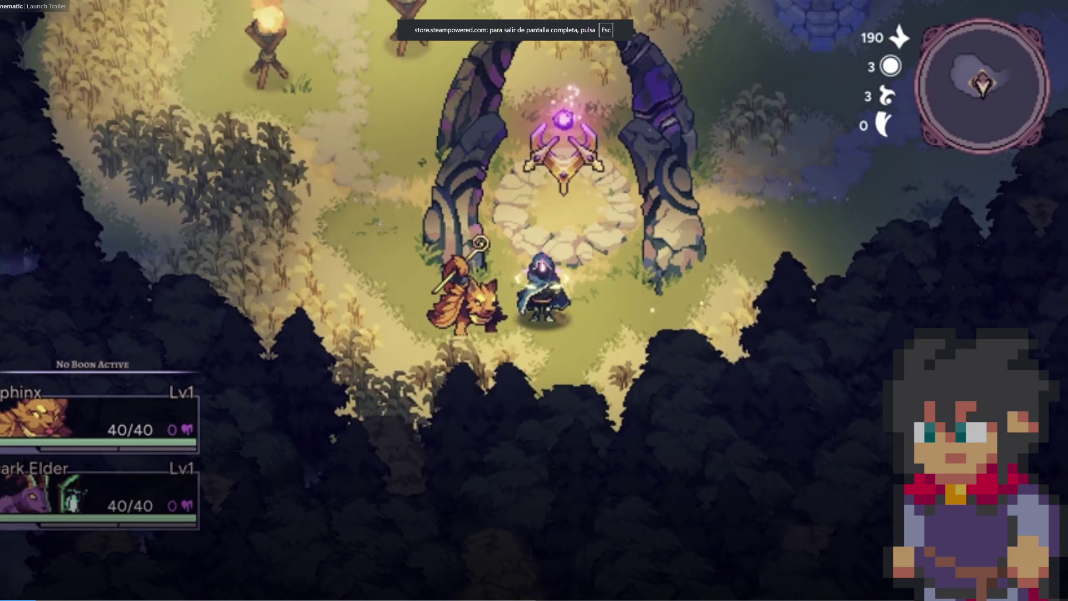
click(191, 598)
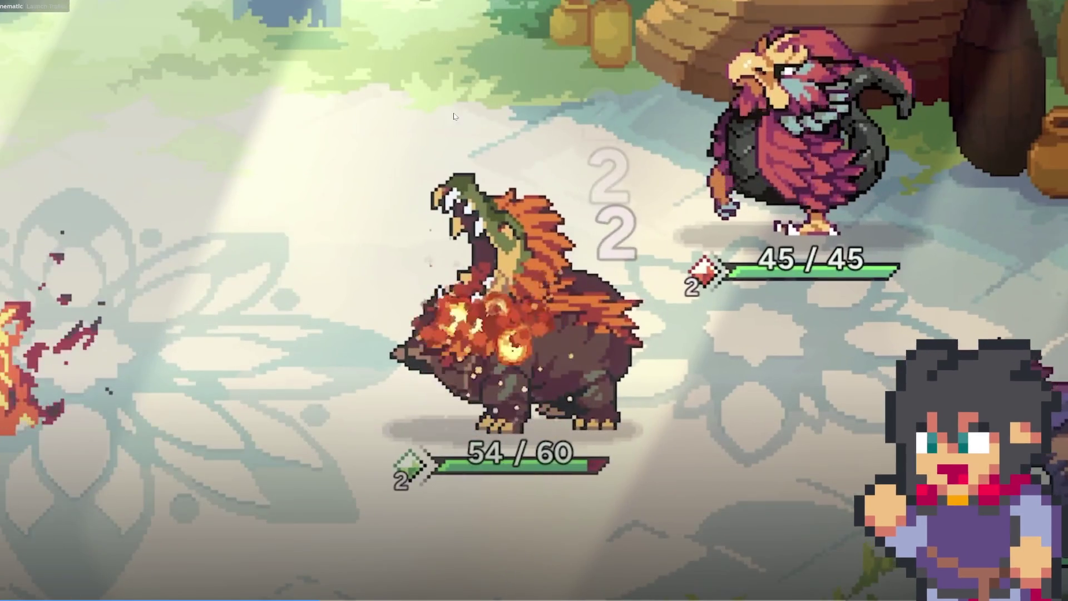
key(Escape)
click(358, 3)
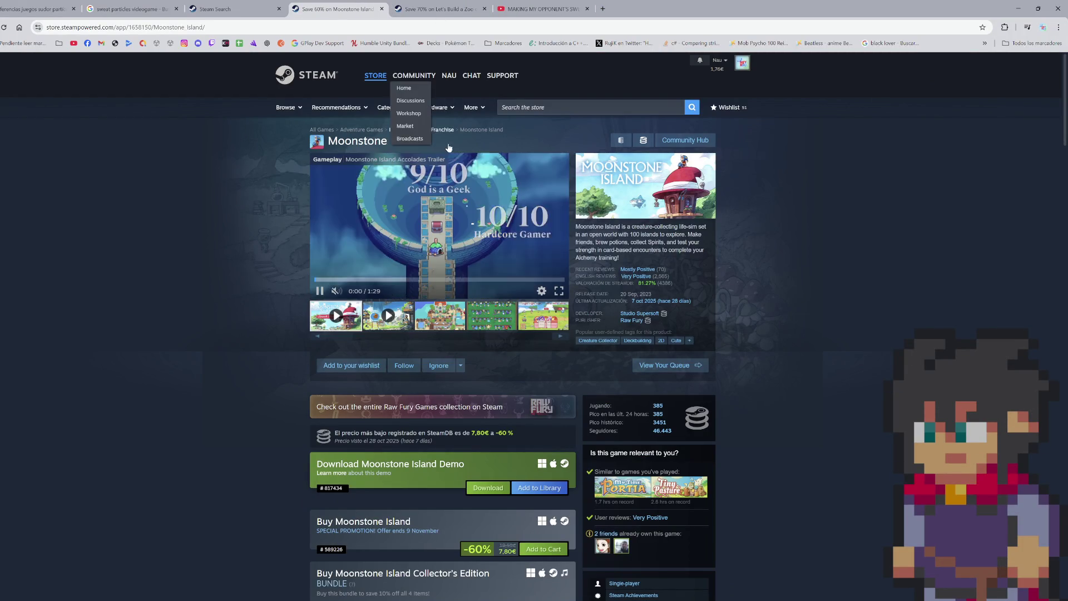
- Watch the Moonstone Island trailer full screen, then return to the Steam search results
click(560, 296)
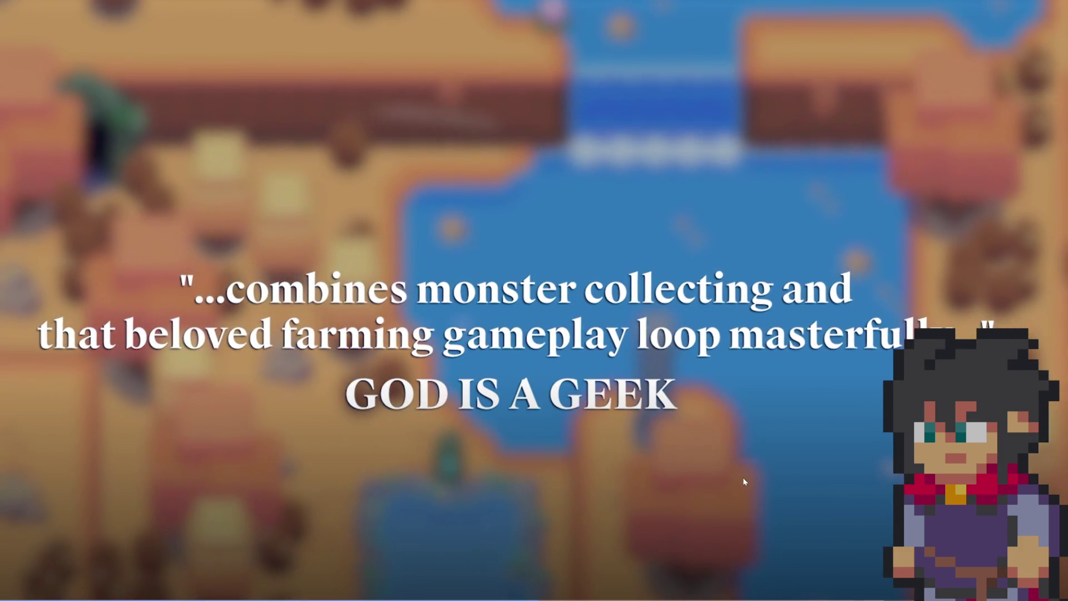
key(Escape)
click(254, 5)
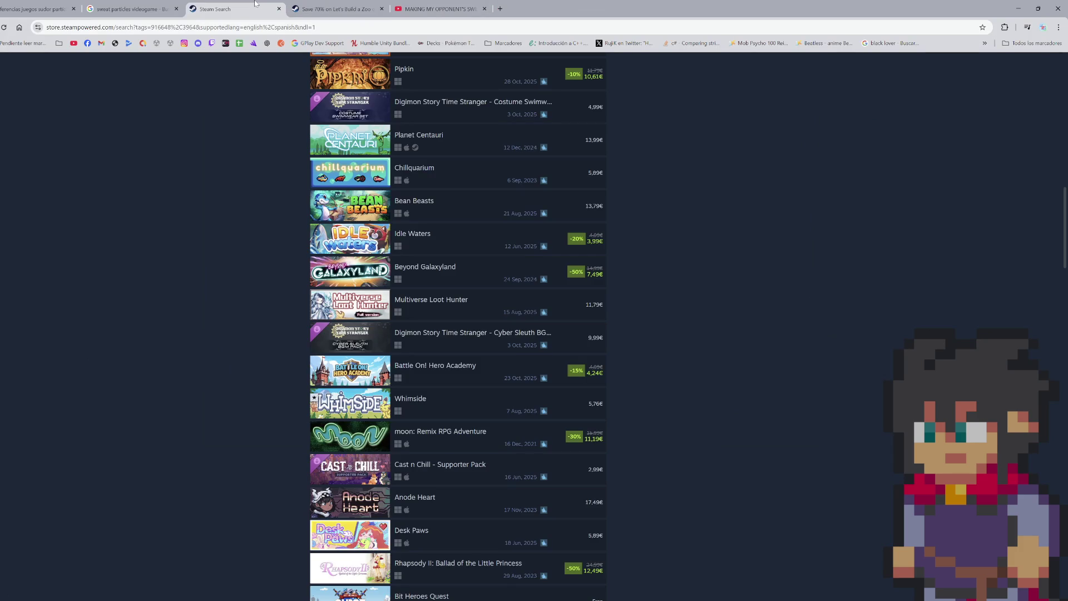
- Close the Let's Build a Zoo and Wii Sports pages and minimize the browser
click(342, 4)
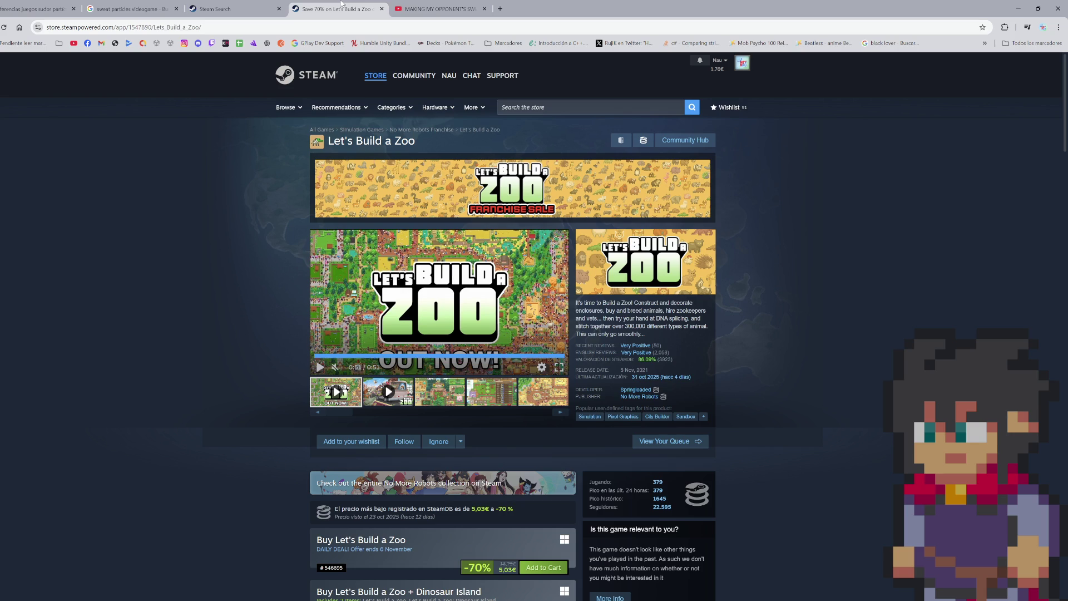
middle_click(341, 4)
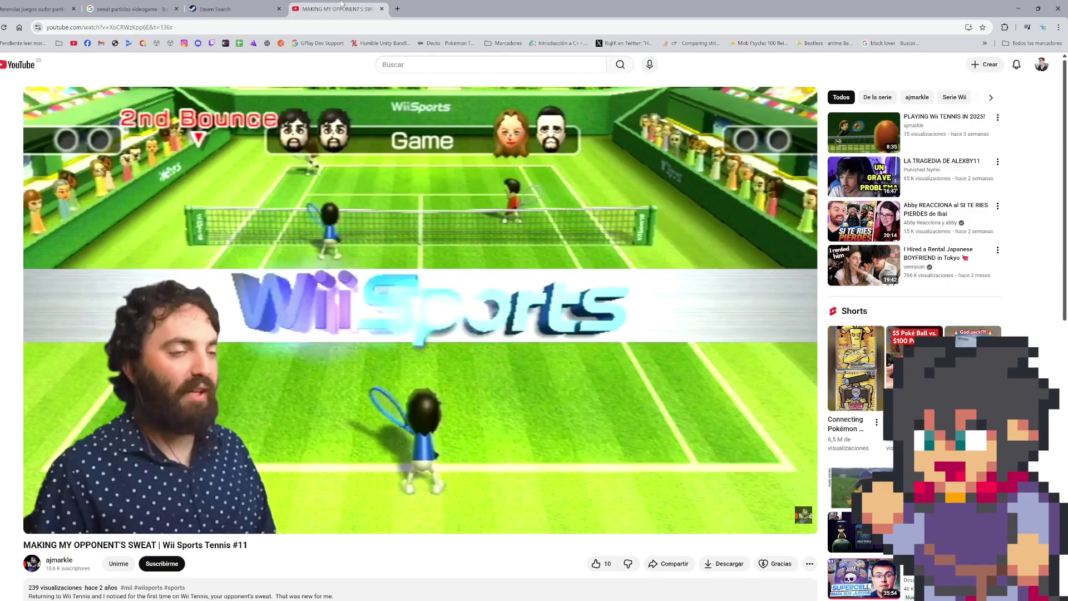
middle_click(342, 6)
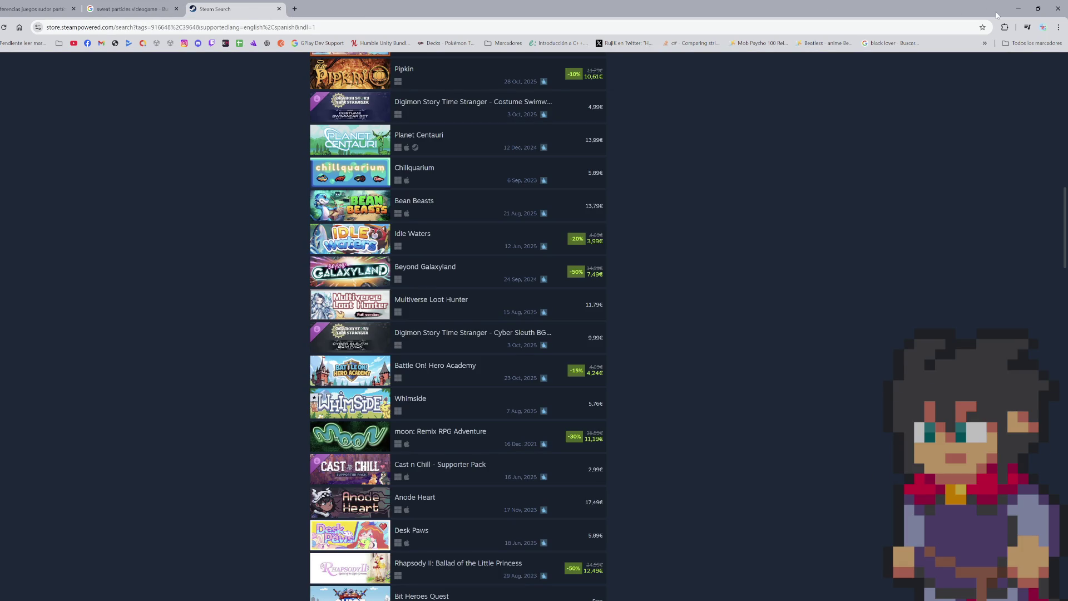
click(1018, 9)
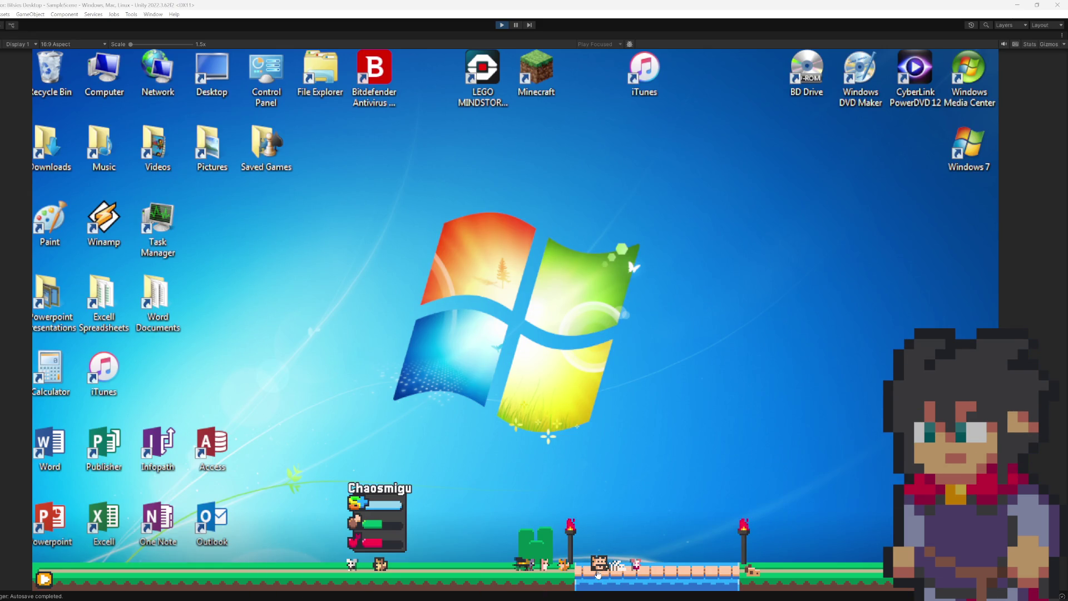
- In play mode, carry pet creatures around the desktop and lift one into the air, then stop playing
drag(443, 412, 345, 392)
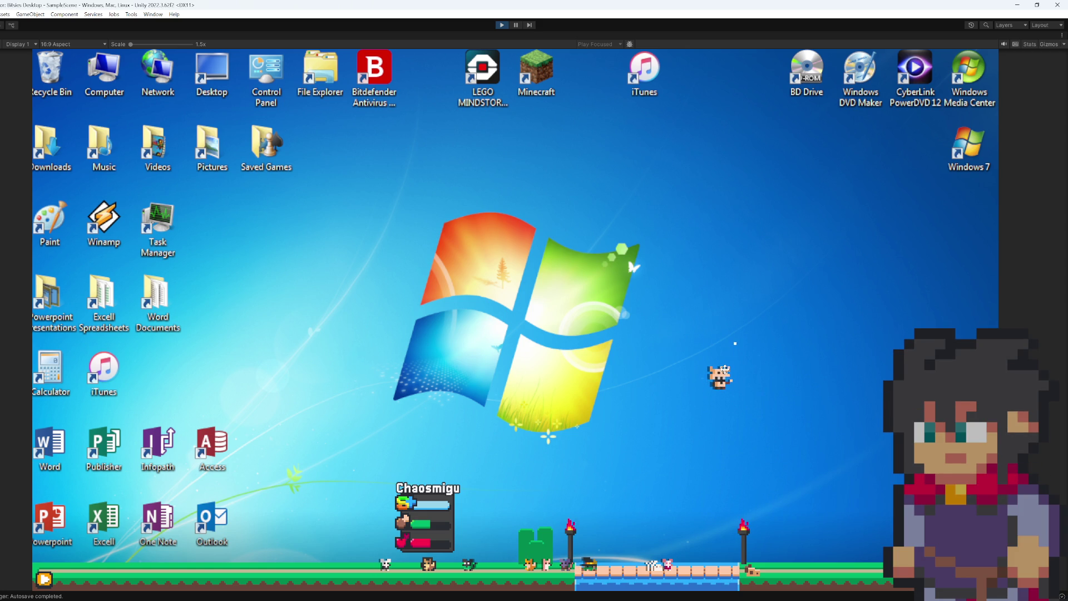
mouse_move(736, 359)
mouse_down()
mouse_move(780, 378)
mouse_move(673, 405)
mouse_move(667, 362)
mouse_move(765, 350)
mouse_move(673, 377)
mouse_move(771, 389)
mouse_up()
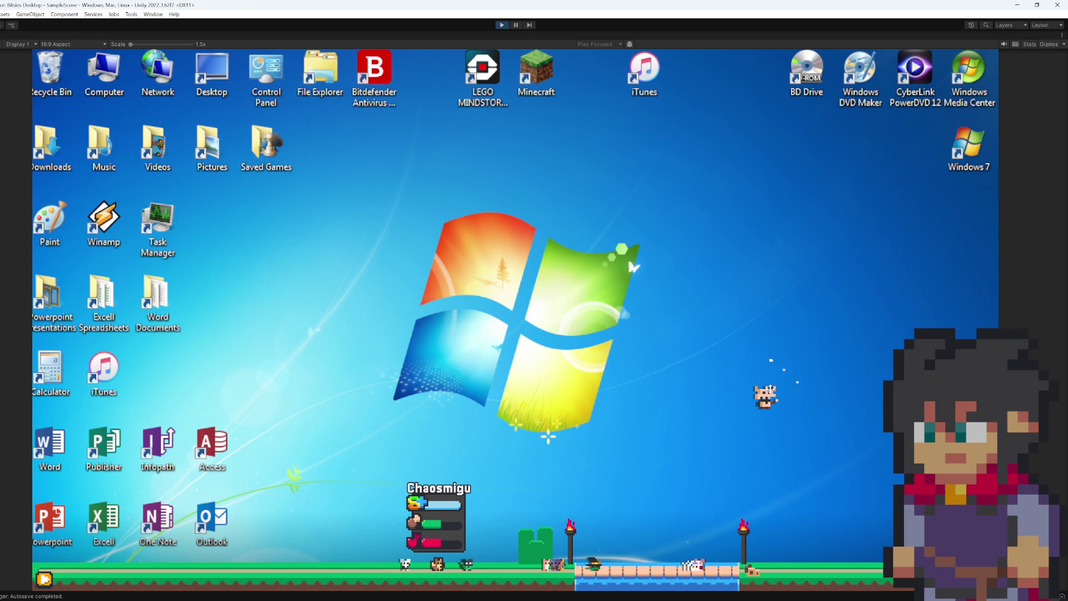
drag(373, 441, 367, 431)
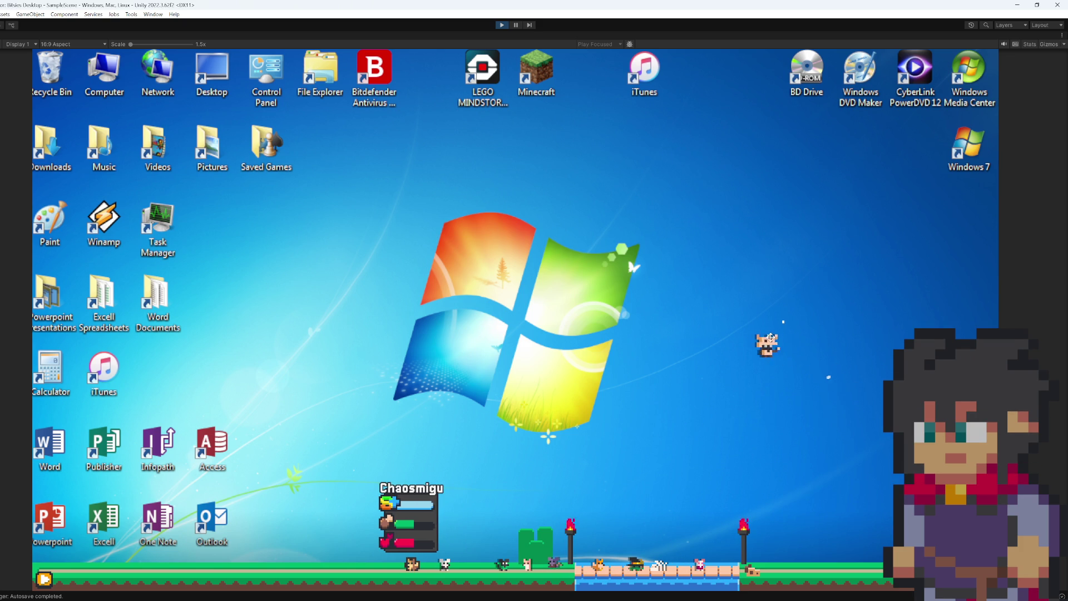
drag(668, 563, 739, 390)
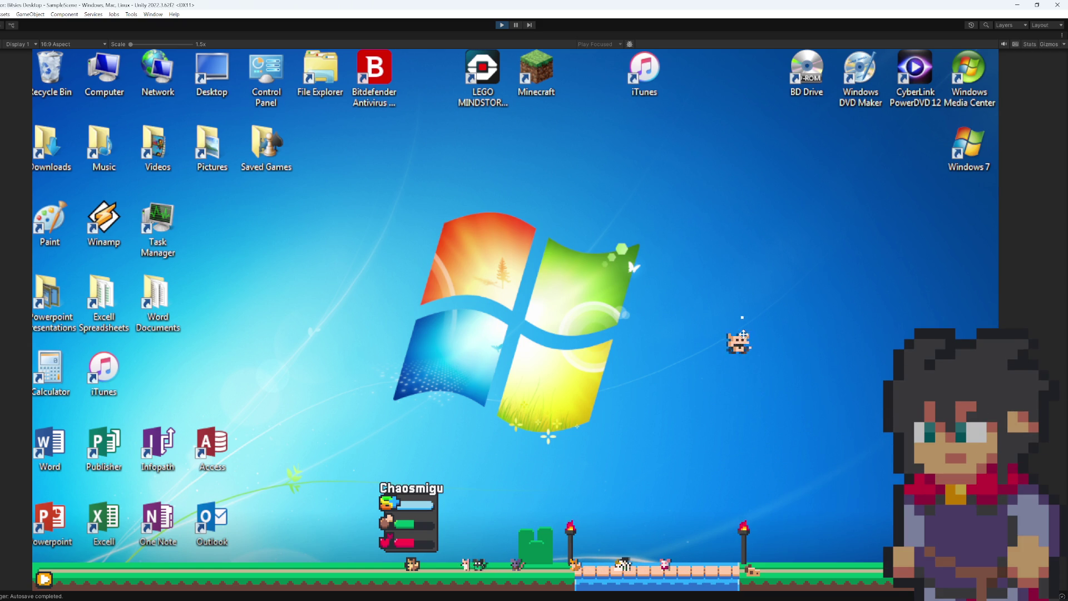
drag(745, 338, 745, 337)
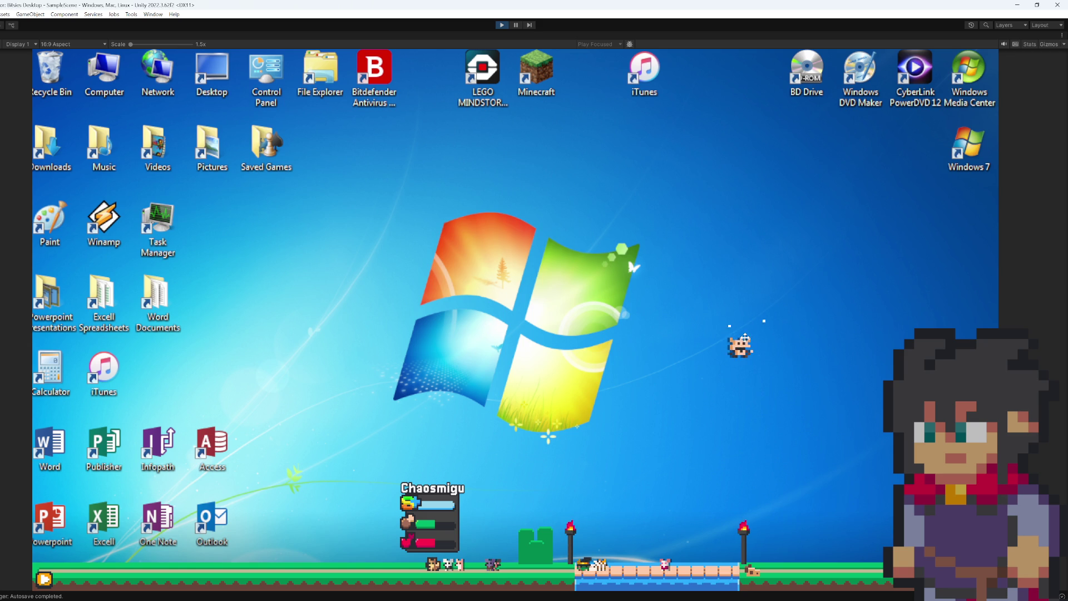
drag(746, 337, 746, 337)
mouse_move(615, 378)
mouse_down()
mouse_move(616, 418)
mouse_move(712, 404)
mouse_move(721, 351)
mouse_move(700, 349)
mouse_move(719, 379)
mouse_up()
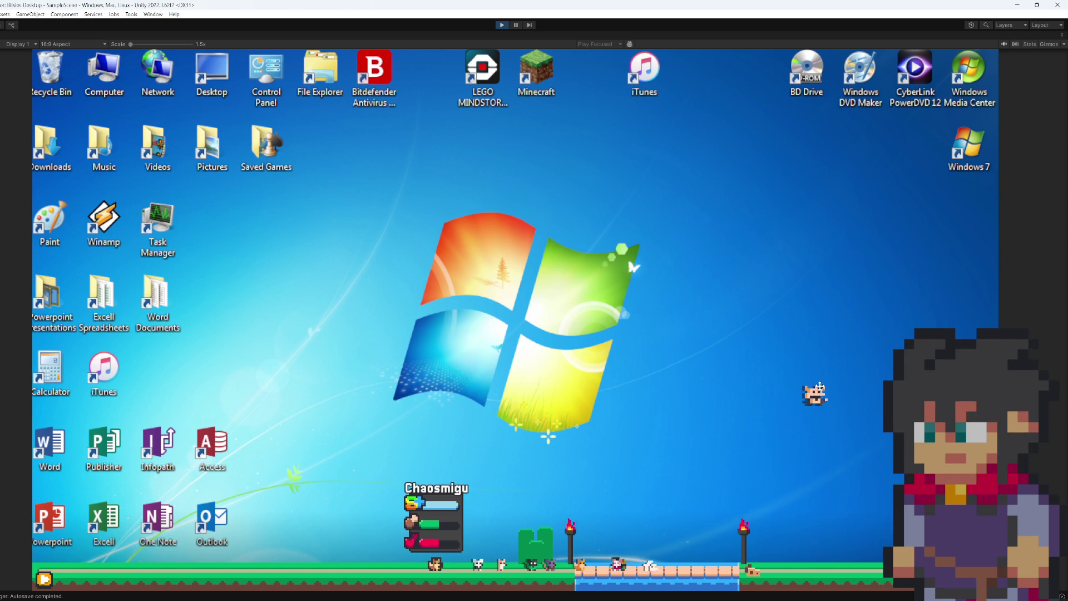
click(501, 25)
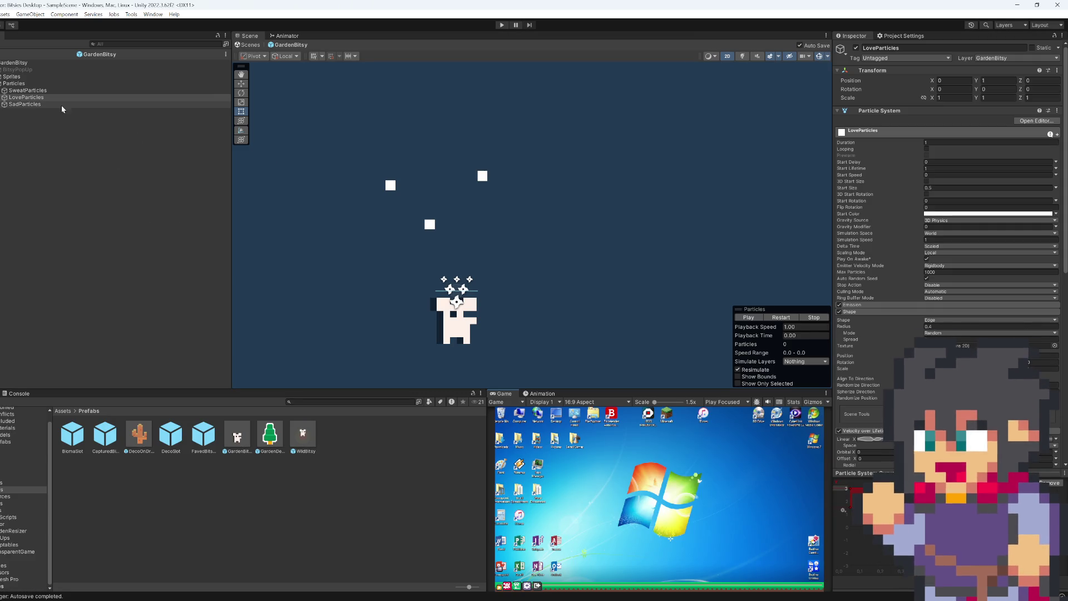
- Select SweatParticles and set its emission burst count to 1
click(28, 90)
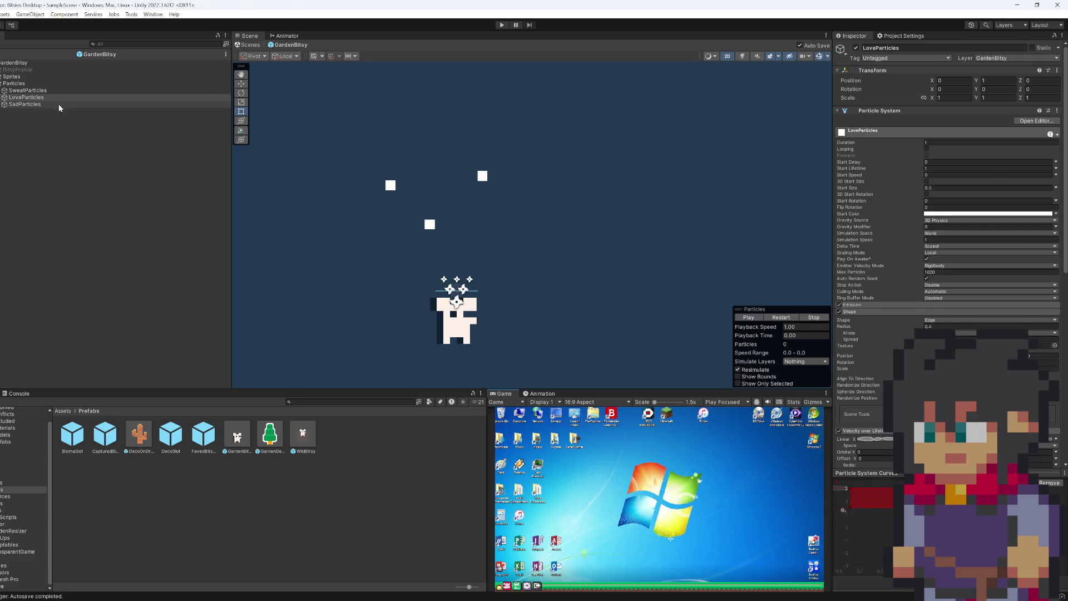
click(886, 305)
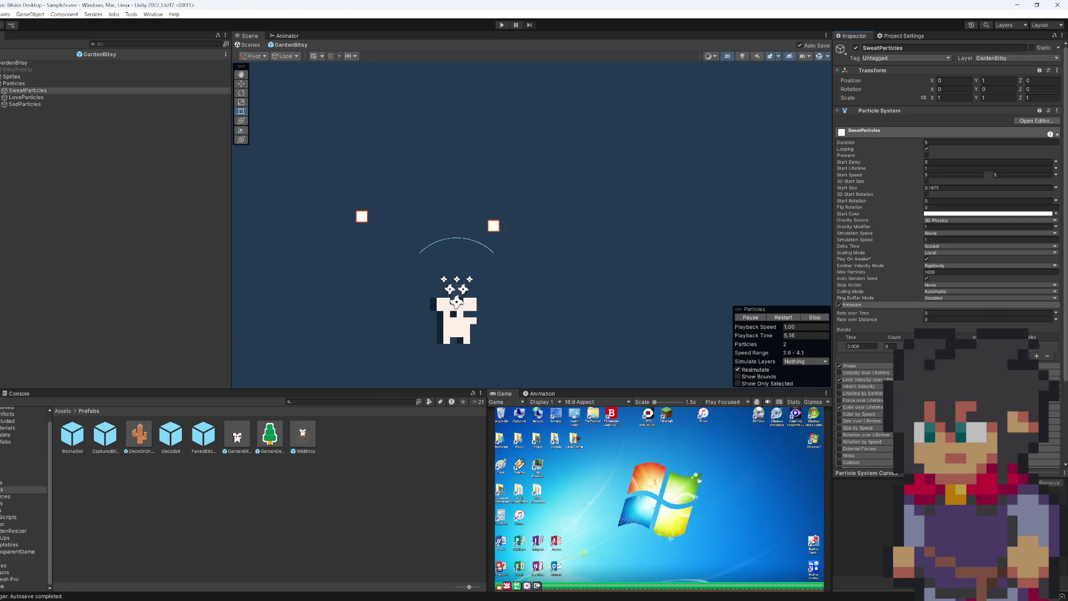
click(906, 346)
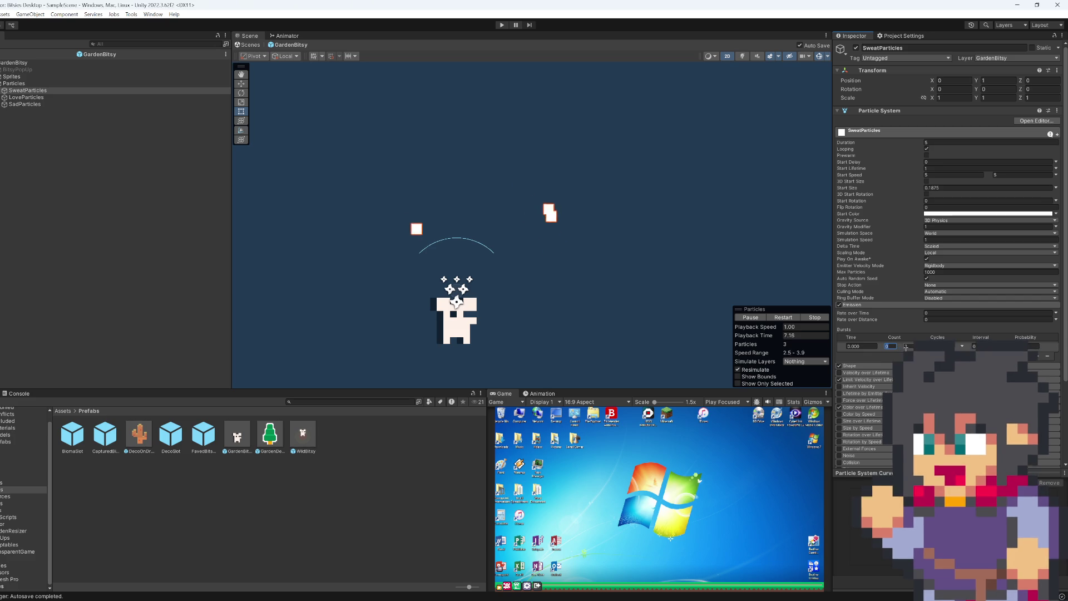
text(1)
key(Tab)
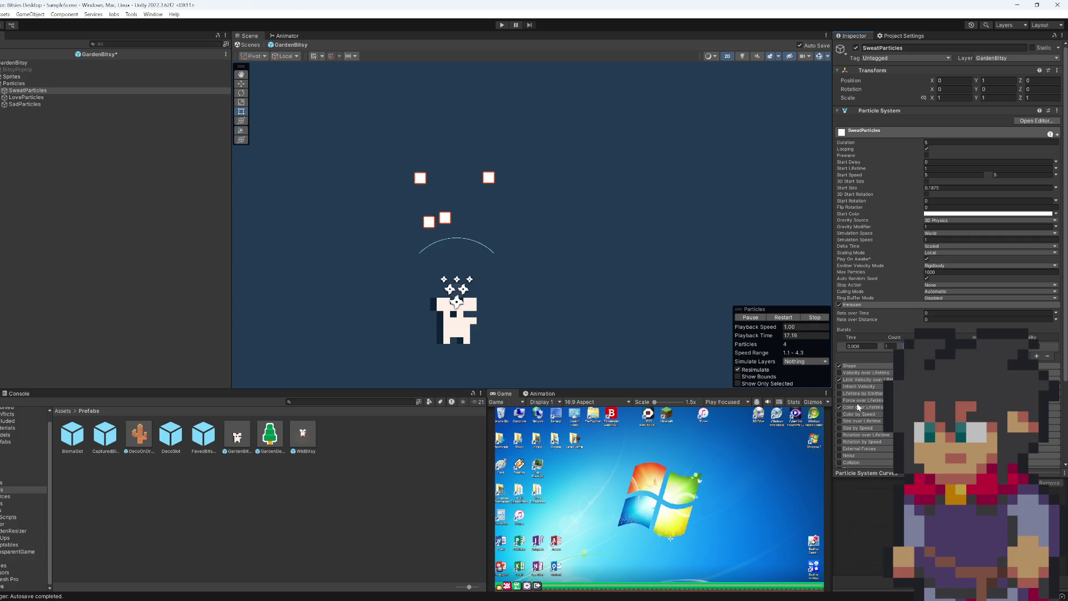
- Set the Limit Velocity over Lifetime X speed to 2
click(866, 380)
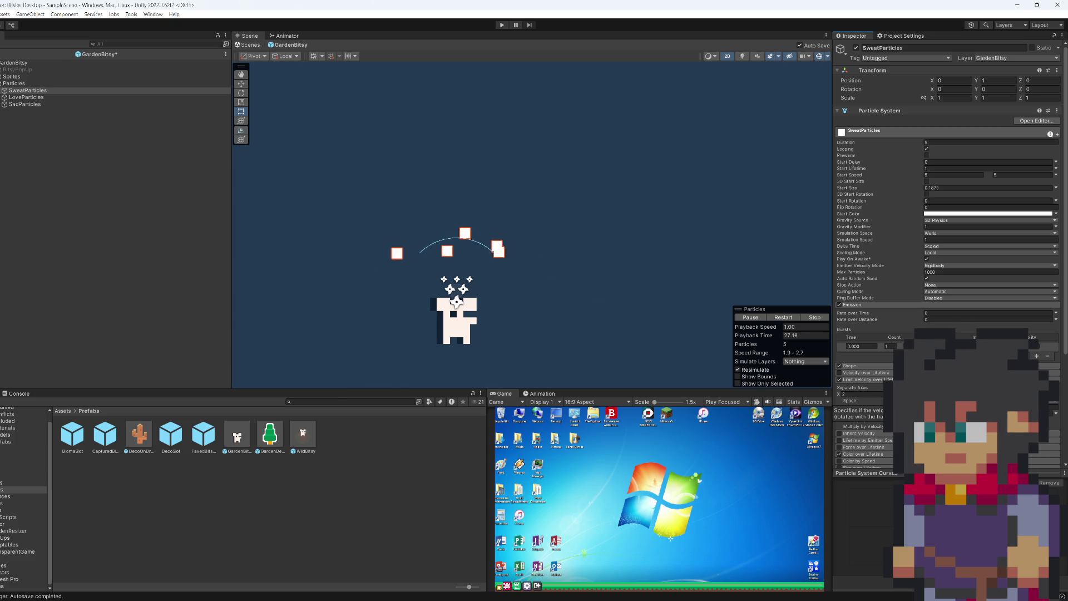
click(880, 395)
text(1)
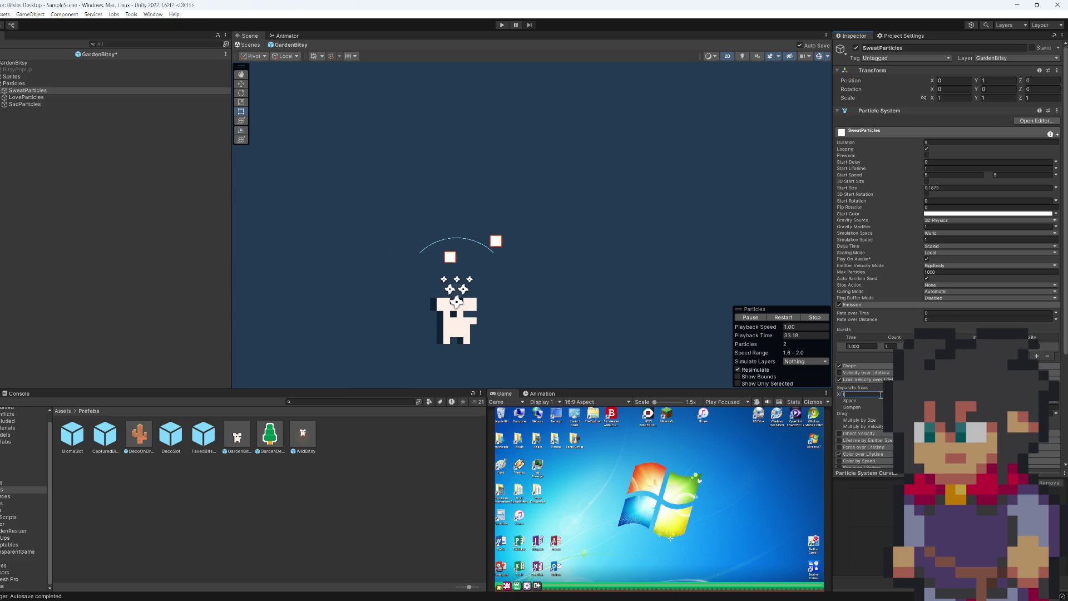
key(BackSpace)
text(2)
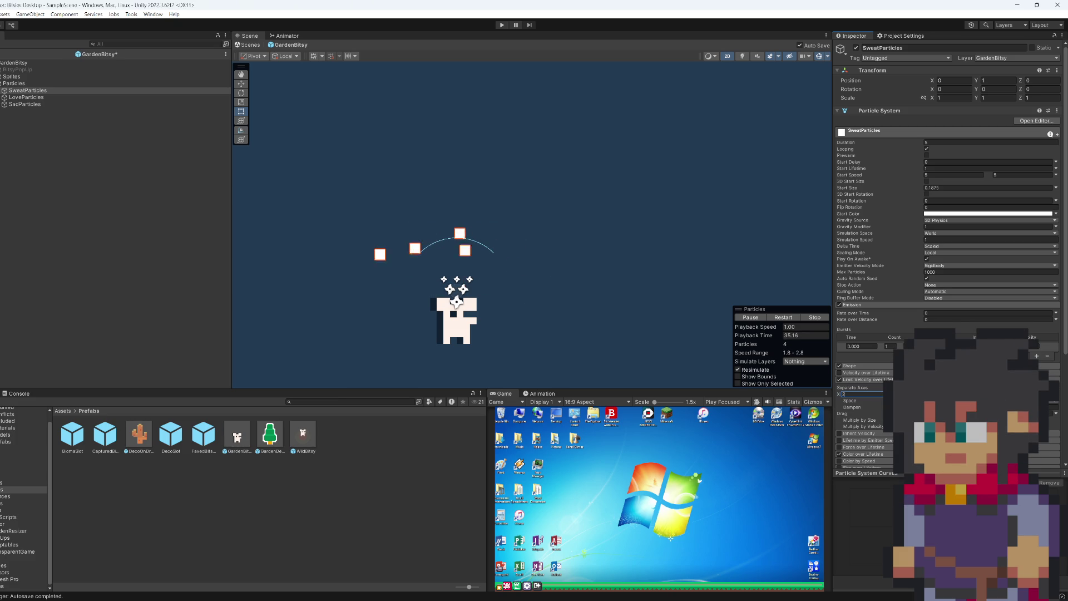
key(Return)
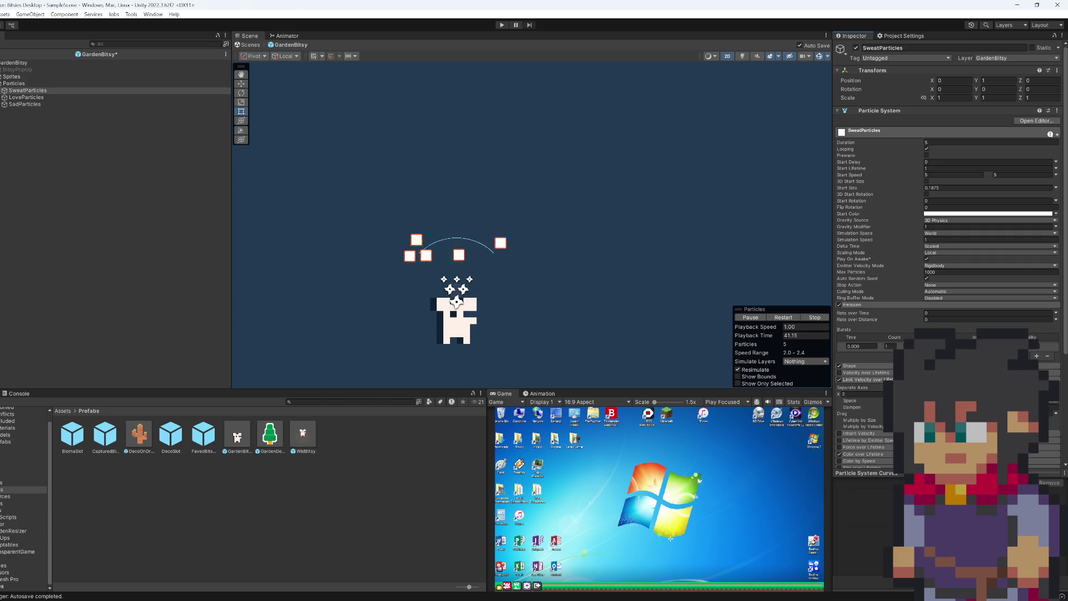
- Switch the speed limit to a curve and drag the Y curve's first key down to 0
click(1056, 402)
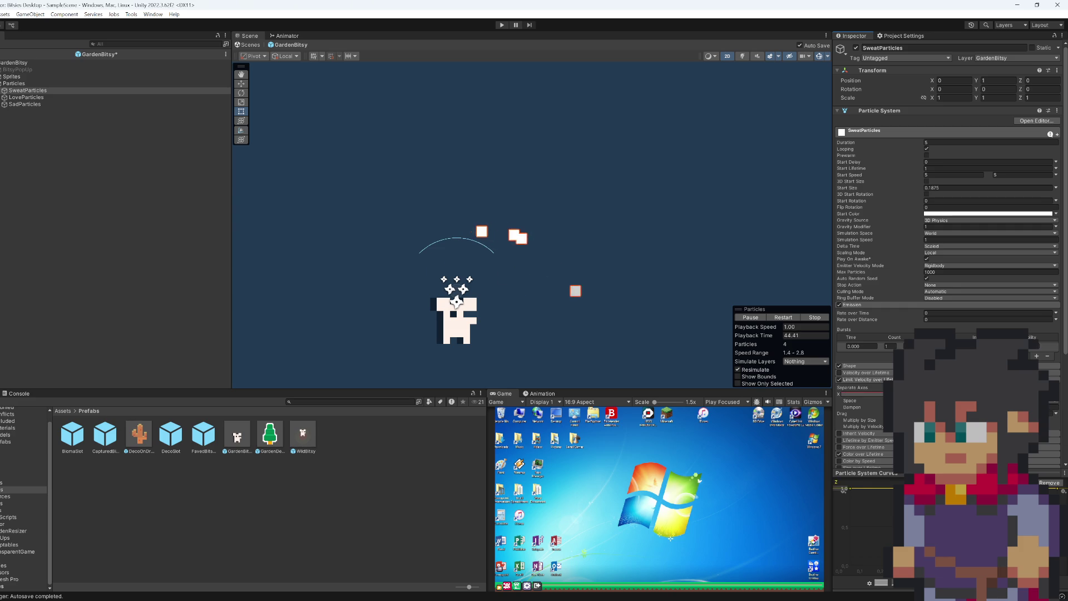
click(882, 399)
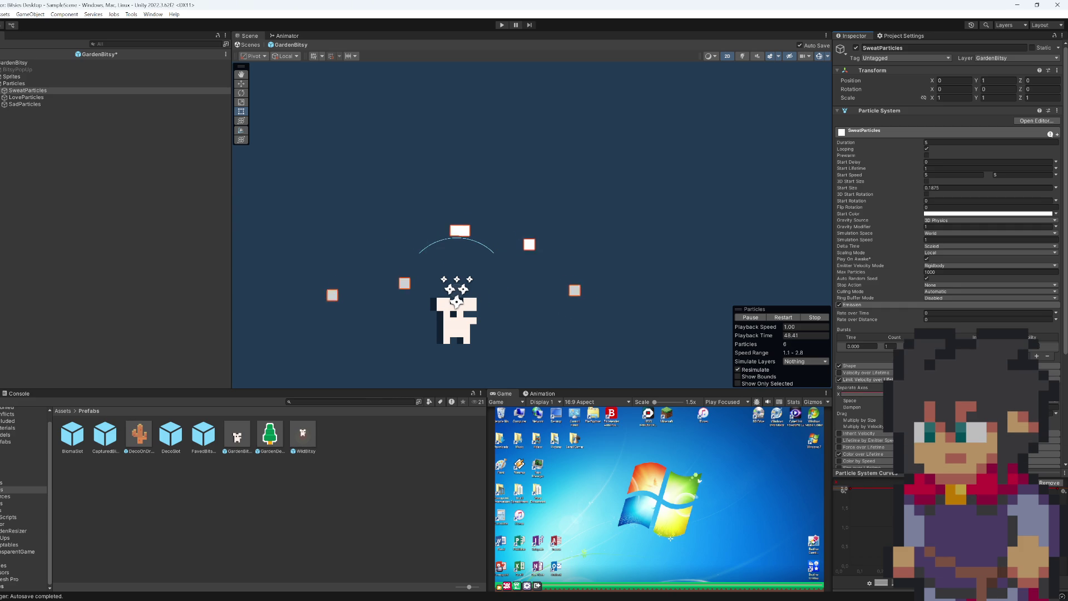
click(1058, 492)
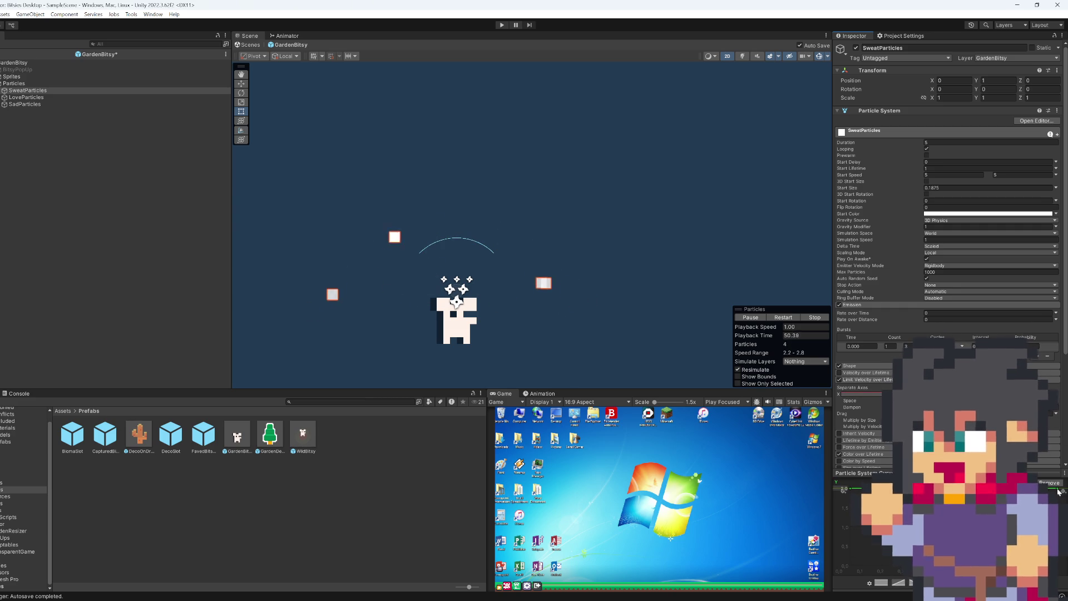
mouse_move(1061, 501)
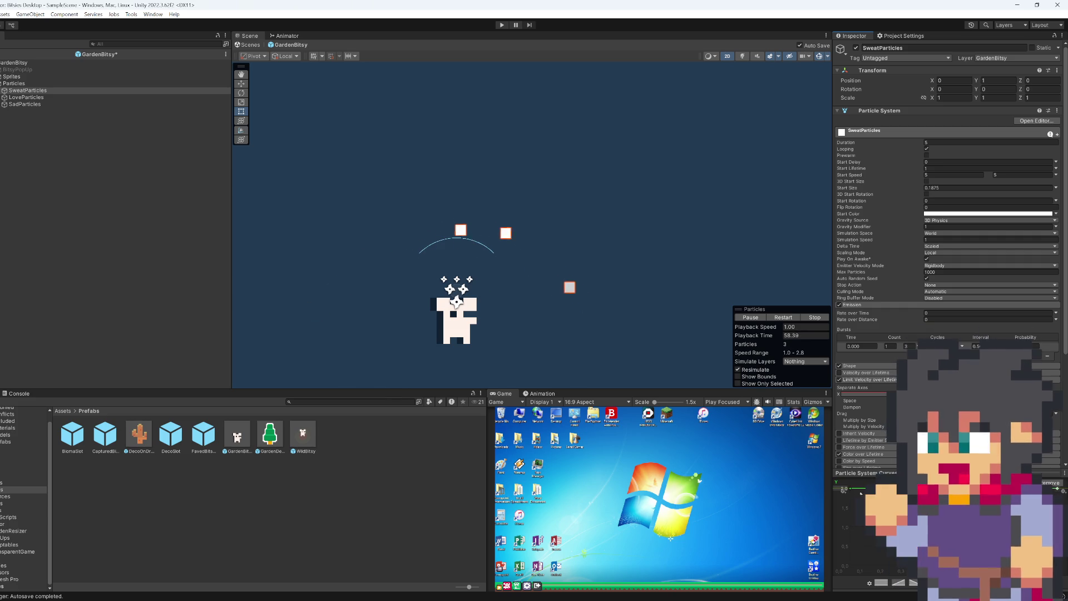
drag(850, 488, 843, 532)
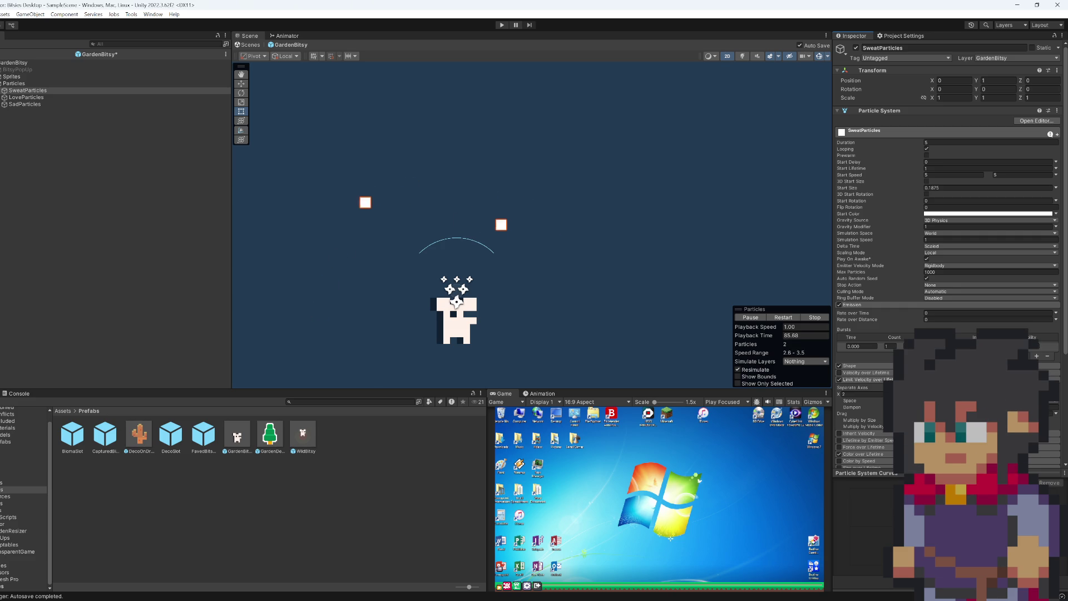
- Try SweatParticles start speed values of 2, then 5
click(946, 174)
text(2)
click(1004, 174)
text(2)
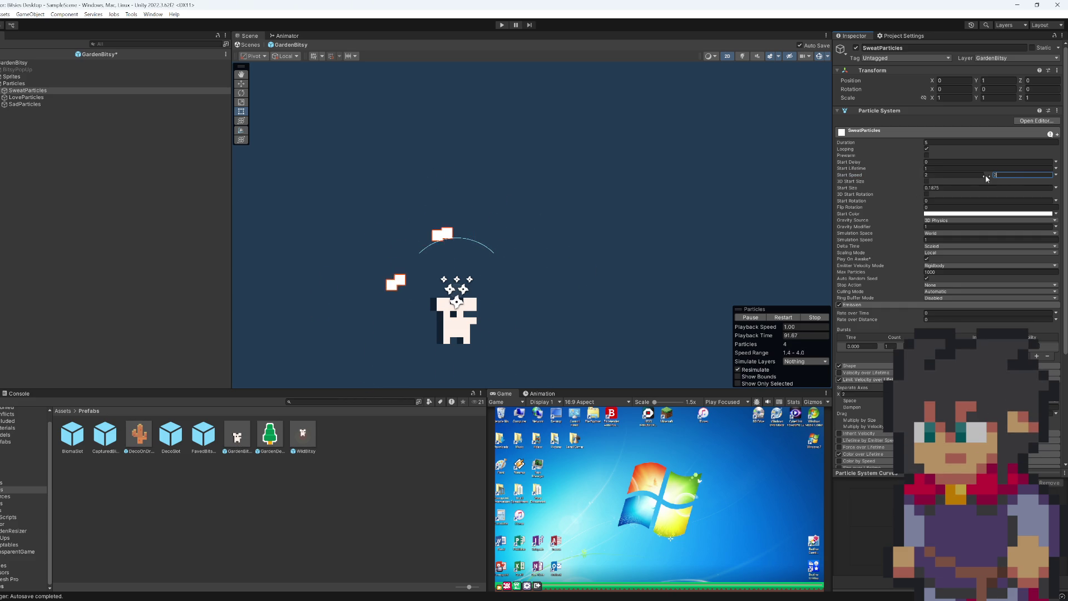
click(1056, 176)
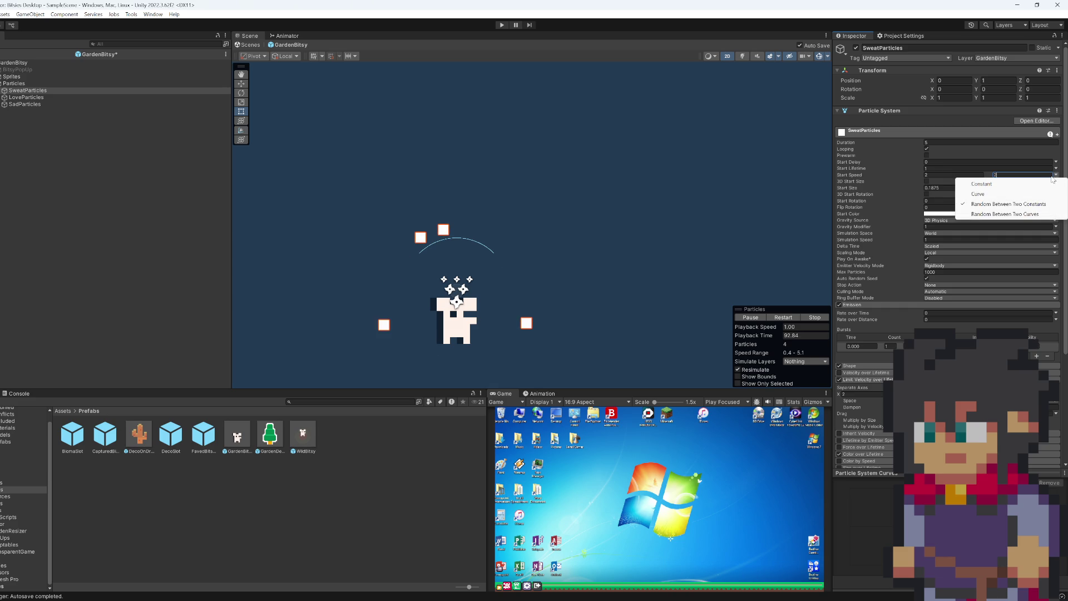
click(1025, 177)
text(5)
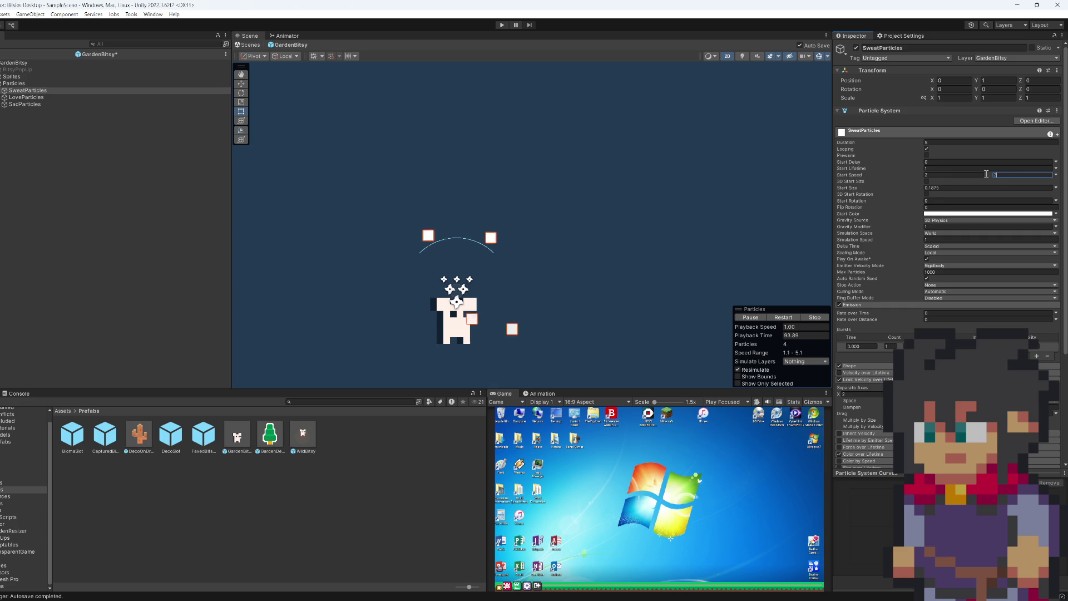
click(963, 173)
text(5)
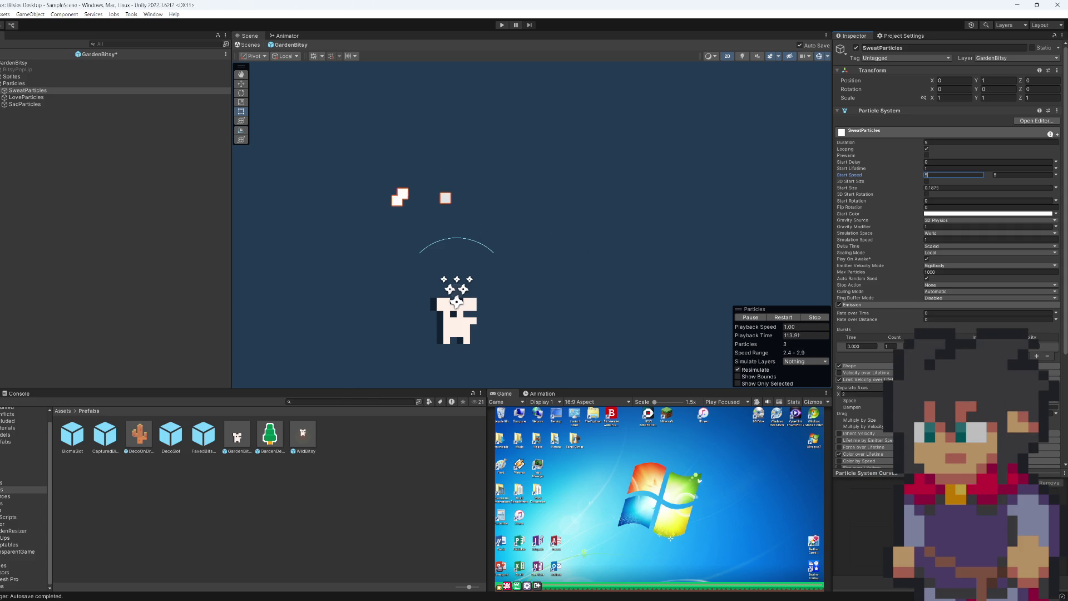
- Set SweatParticles position Y to 0, then select LoveParticles and SadParticles together
click(876, 372)
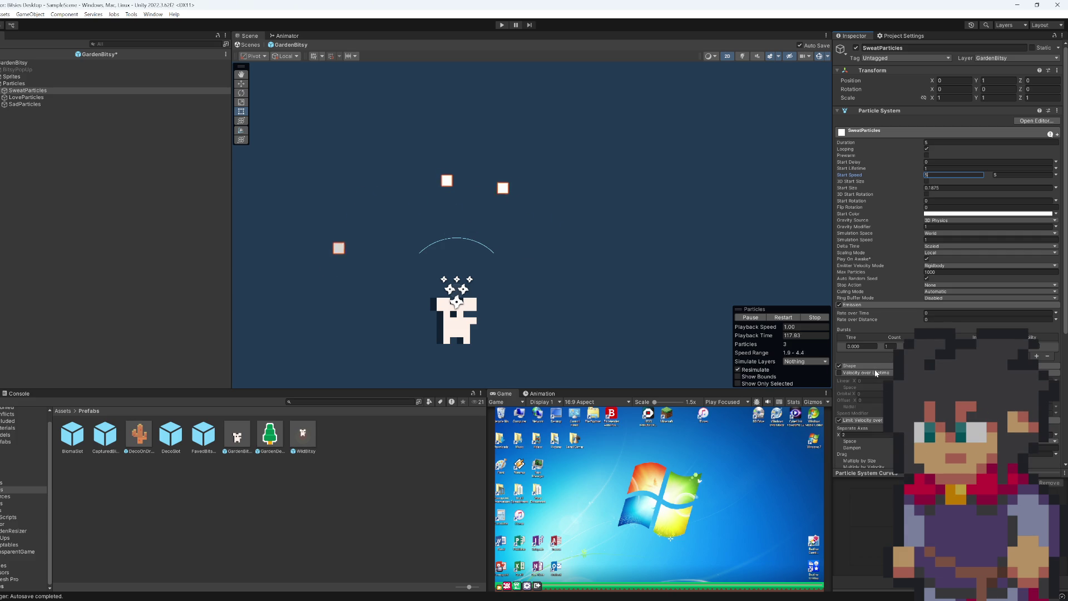
click(876, 372)
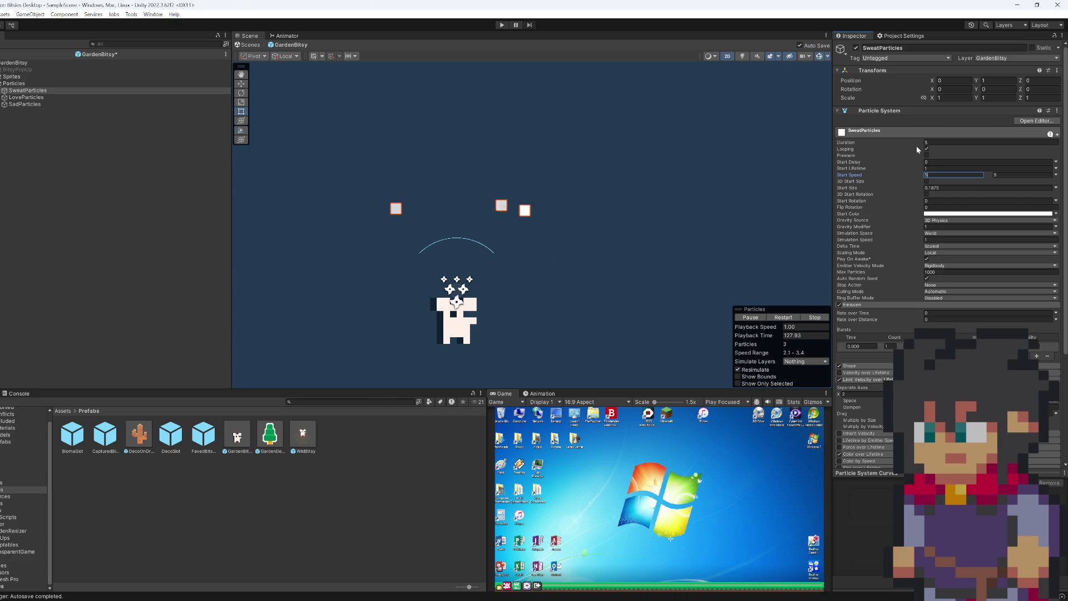
text(0)
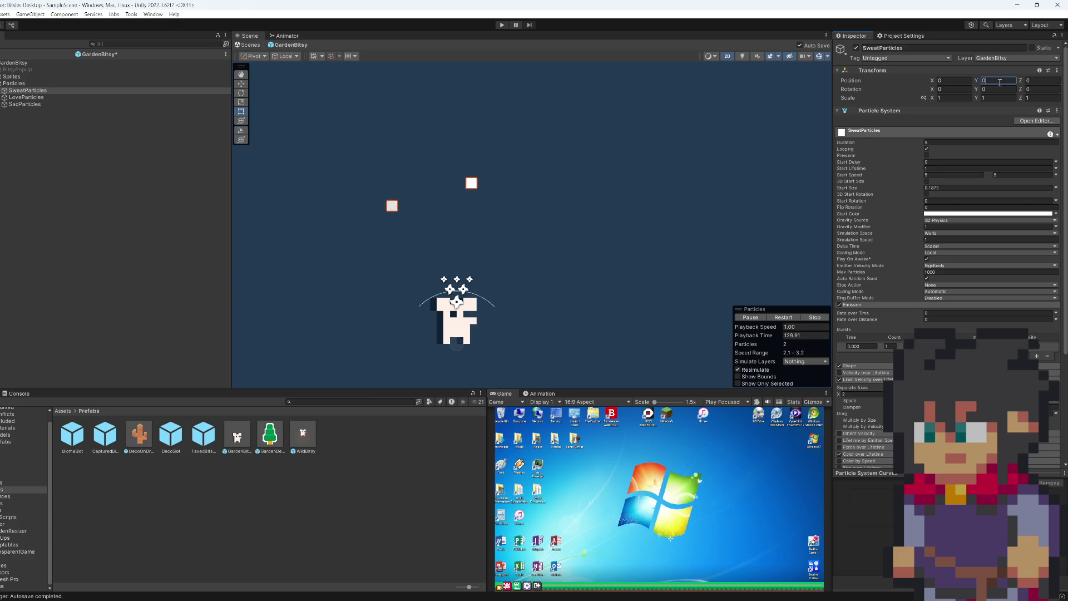
click(17, 98)
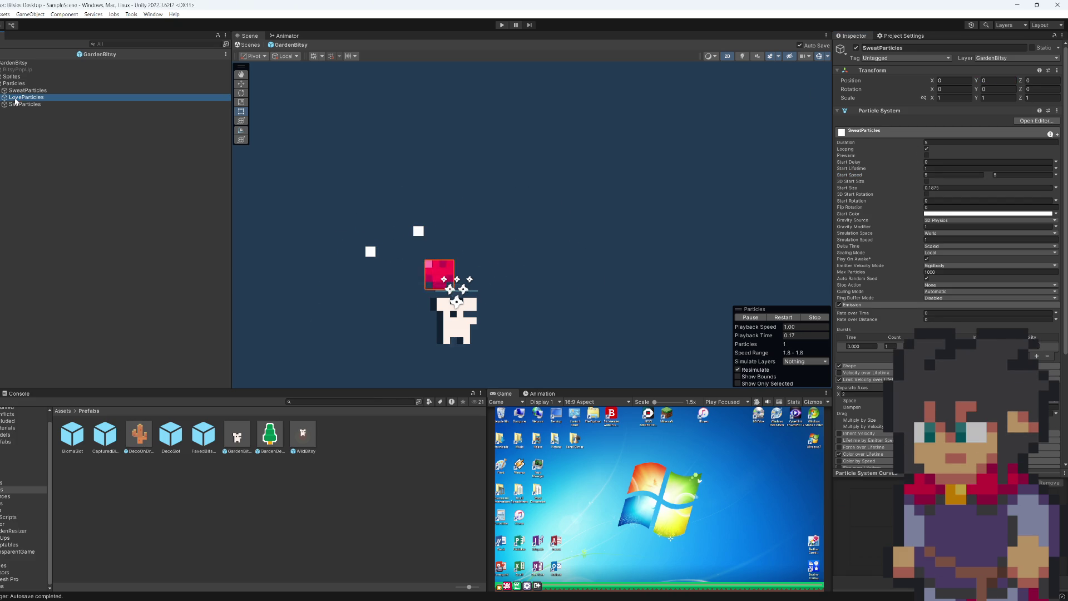
ctrl+click(47, 105)
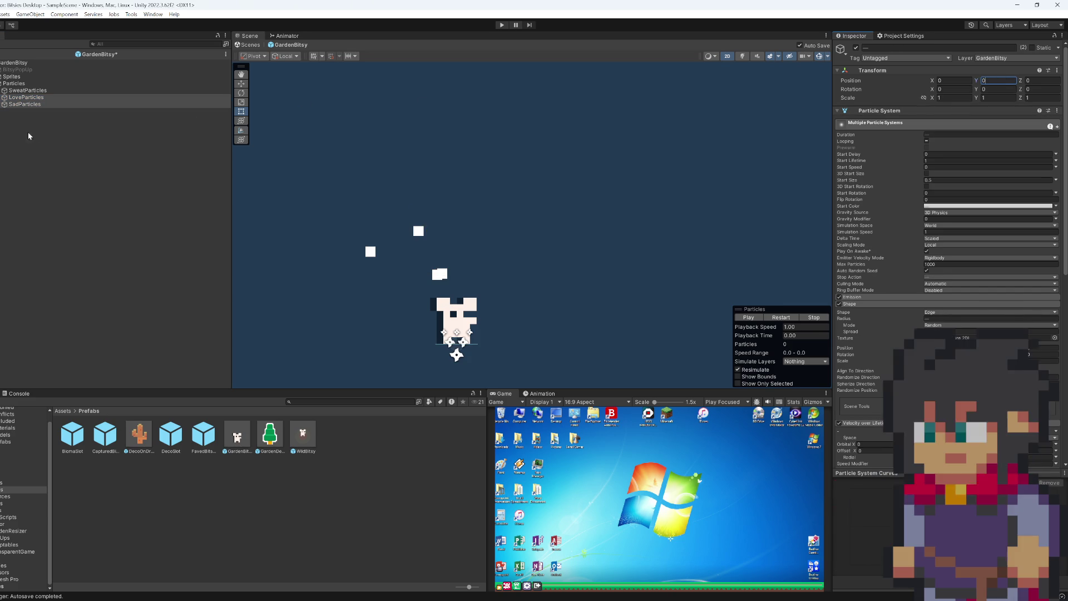
- Select LoveParticles alone and try Y positions 1 and 1.25, replaying the heart burst
click(31, 98)
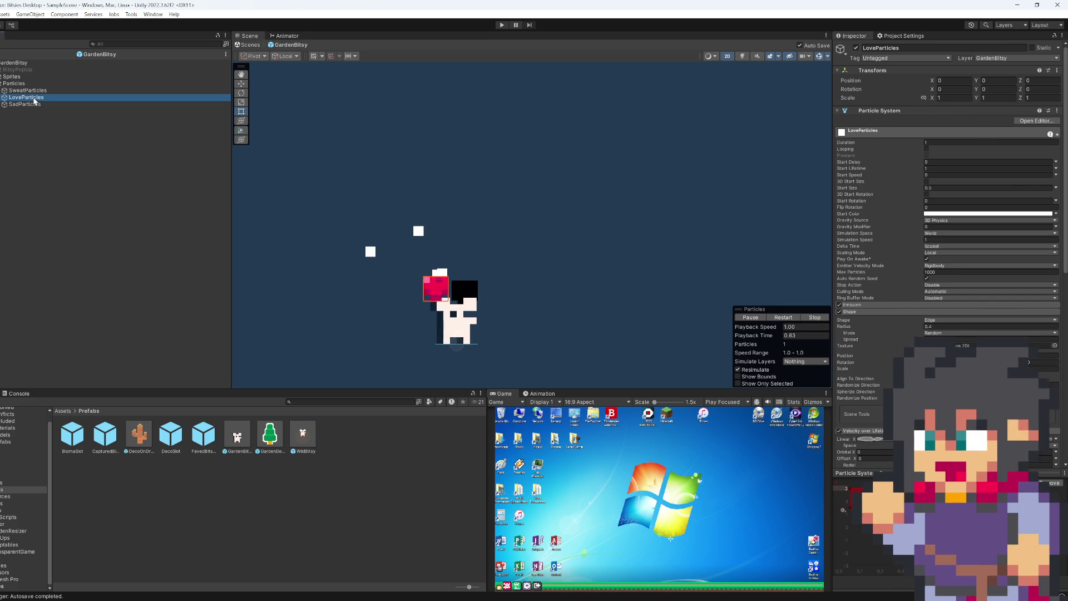
click(993, 81)
text(1)
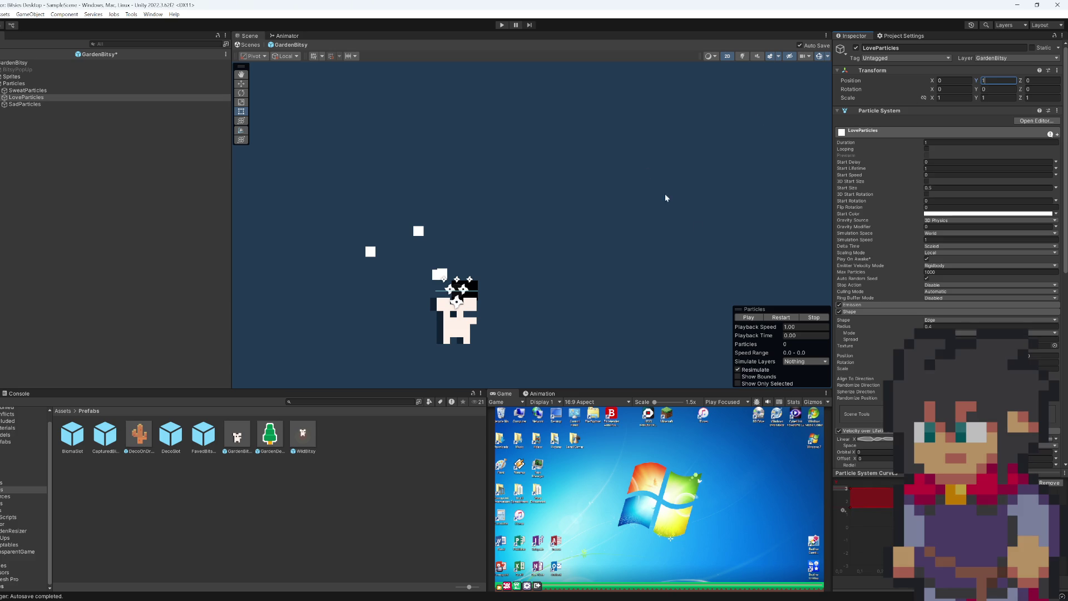
click(782, 318)
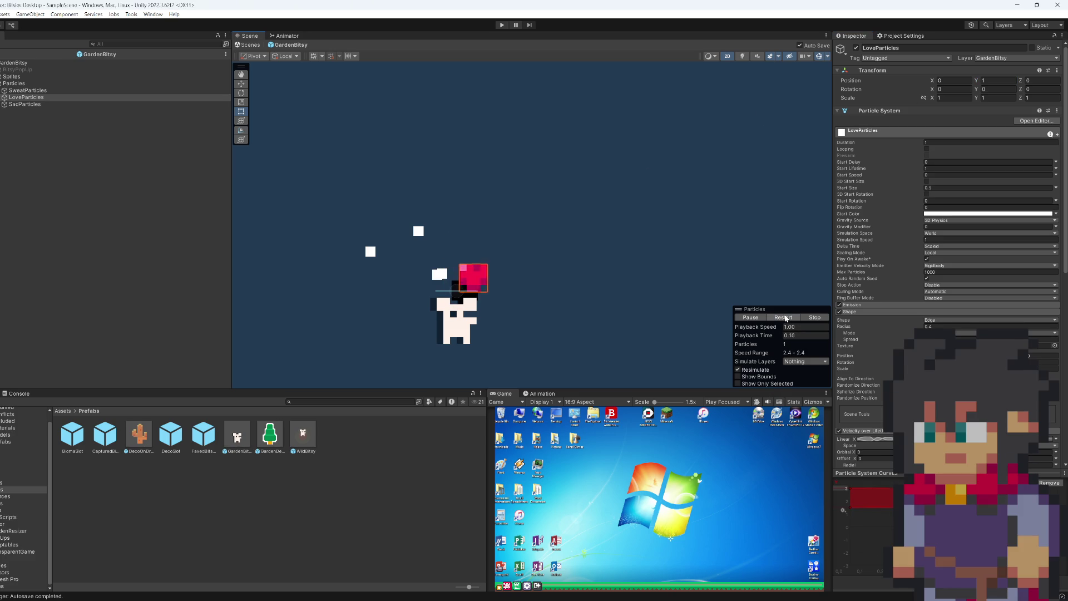
click(1003, 81)
text(.25)
click(780, 318)
click(777, 319)
click(777, 319)
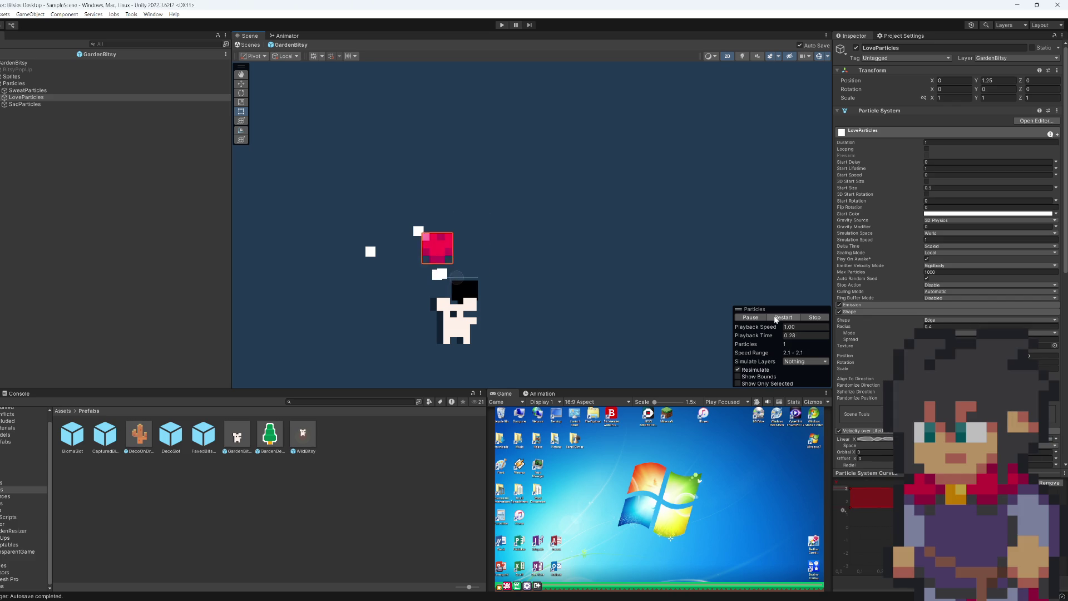
- Settle the LoveParticles Y position at 1.125, then move the selection back to SweatParticles
click(984, 80)
text(1.125)
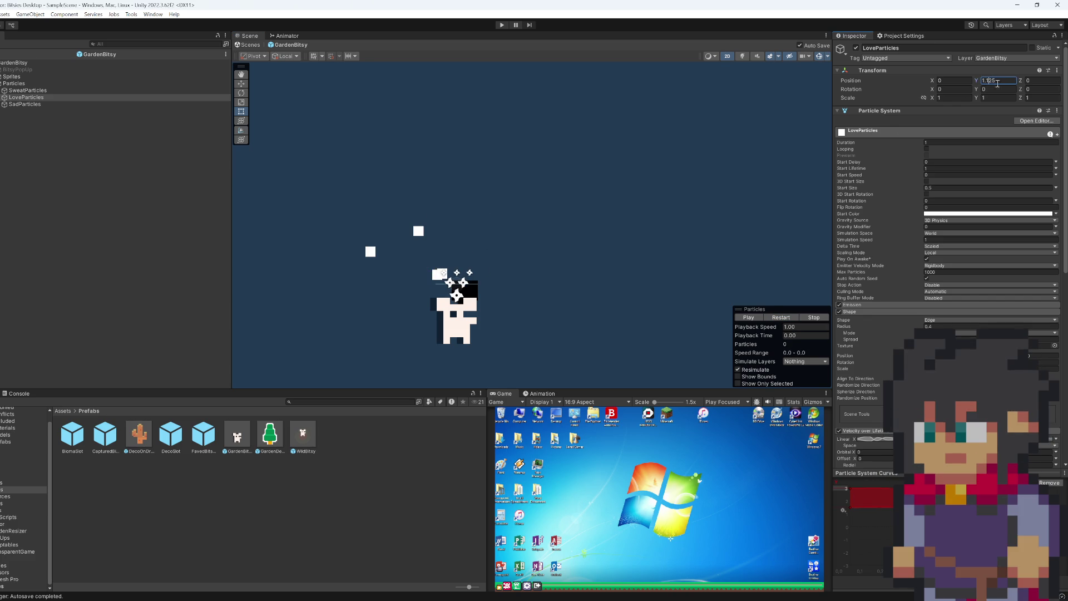
click(782, 322)
click(780, 319)
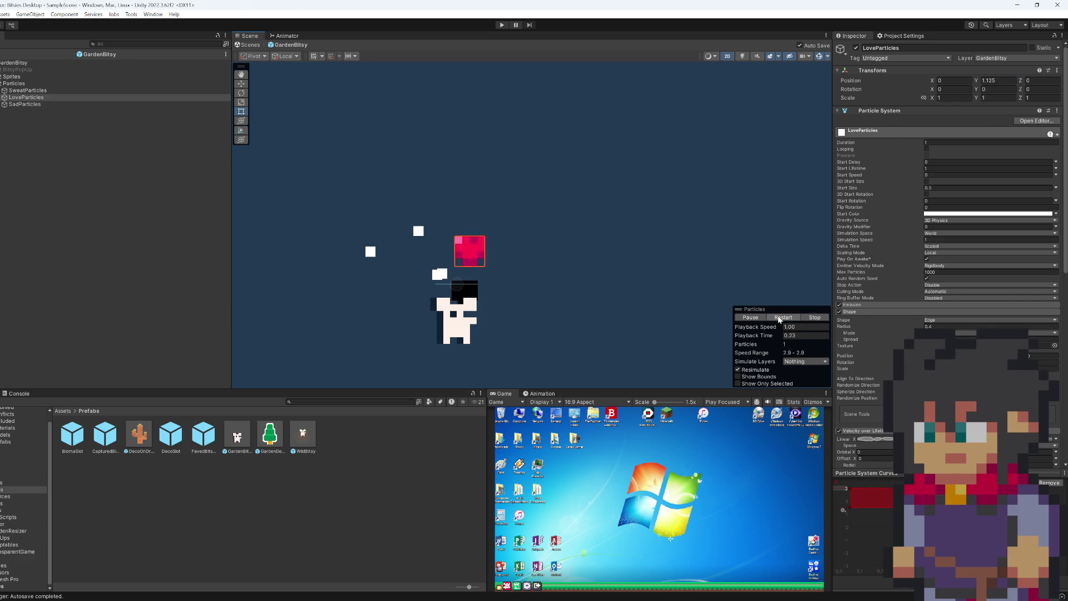
click(69, 106)
click(66, 99)
key(Up)
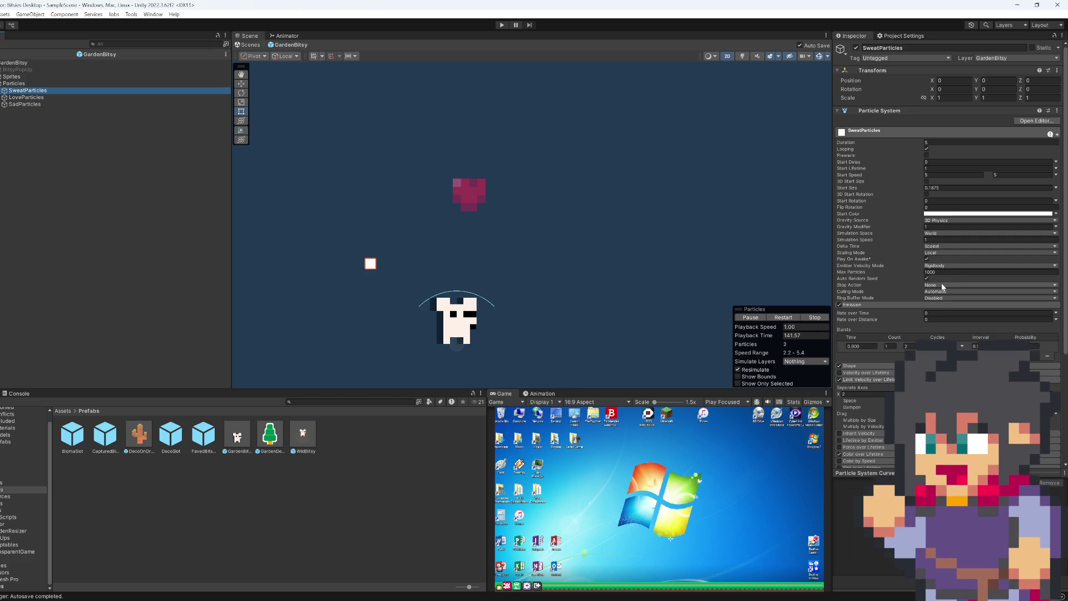
- Try a gravity modifier of 5 for the sweat drops, then clear it
click(933, 227)
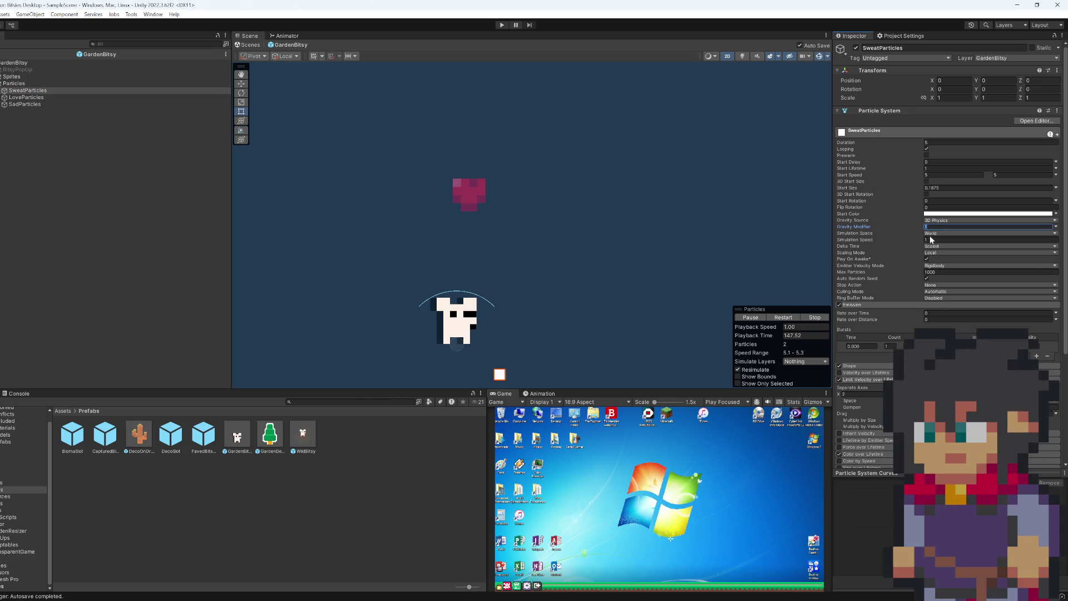
text(5)
key(BackSpace)
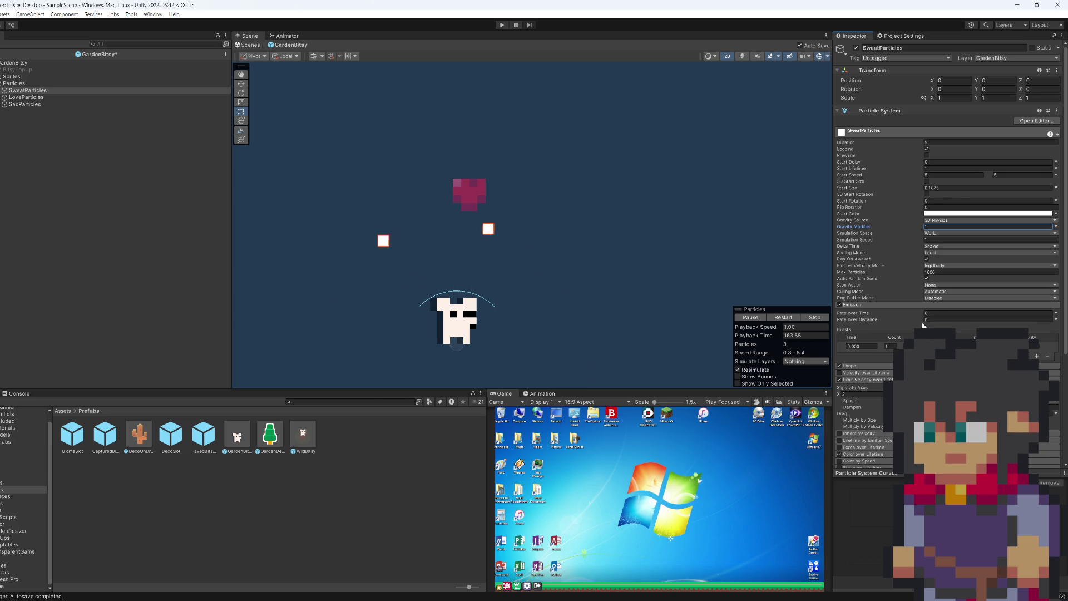
- Enable Velocity over Lifetime, disable Limit Velocity over Lifetime, and set Linear X to Curve
click(840, 373)
click(840, 373)
click(839, 420)
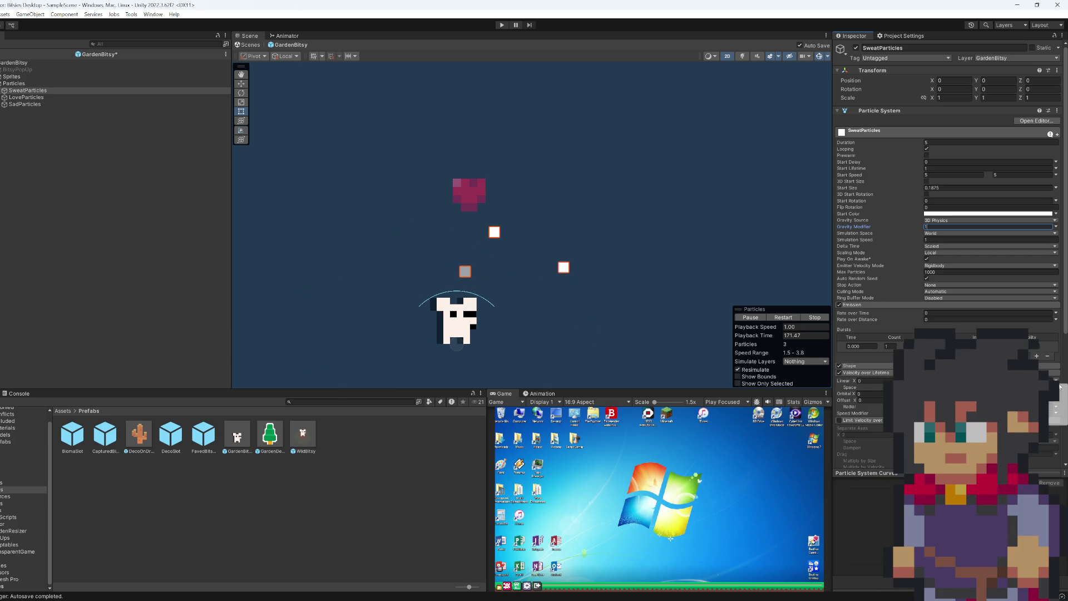
click(1056, 380)
click(1036, 399)
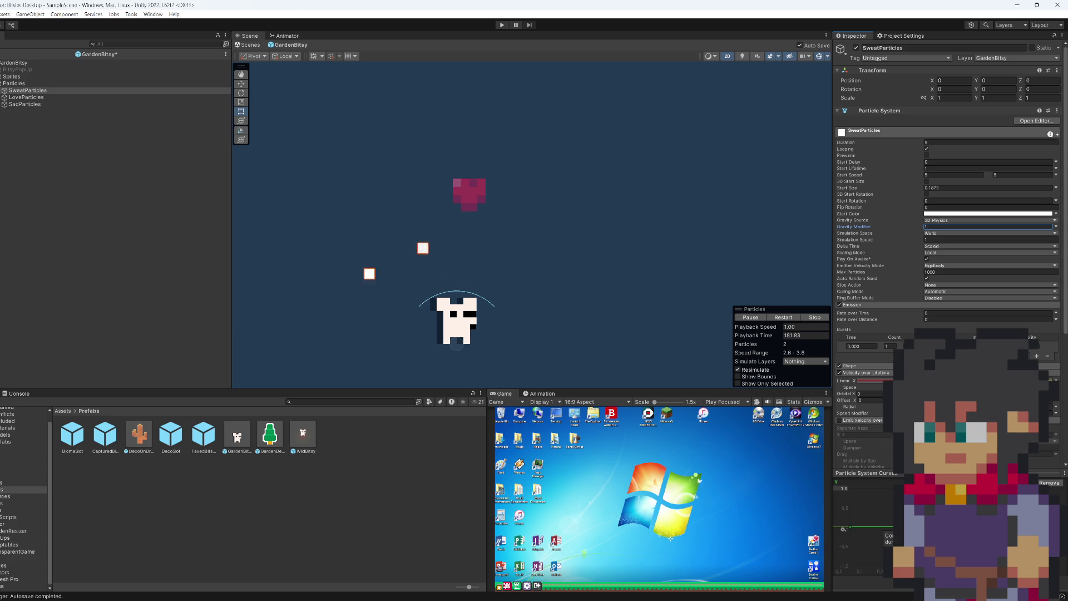
- Commit gravity modifier 1, then raise the X velocity curve to a maximum of 3 with a steeper start
key(Return)
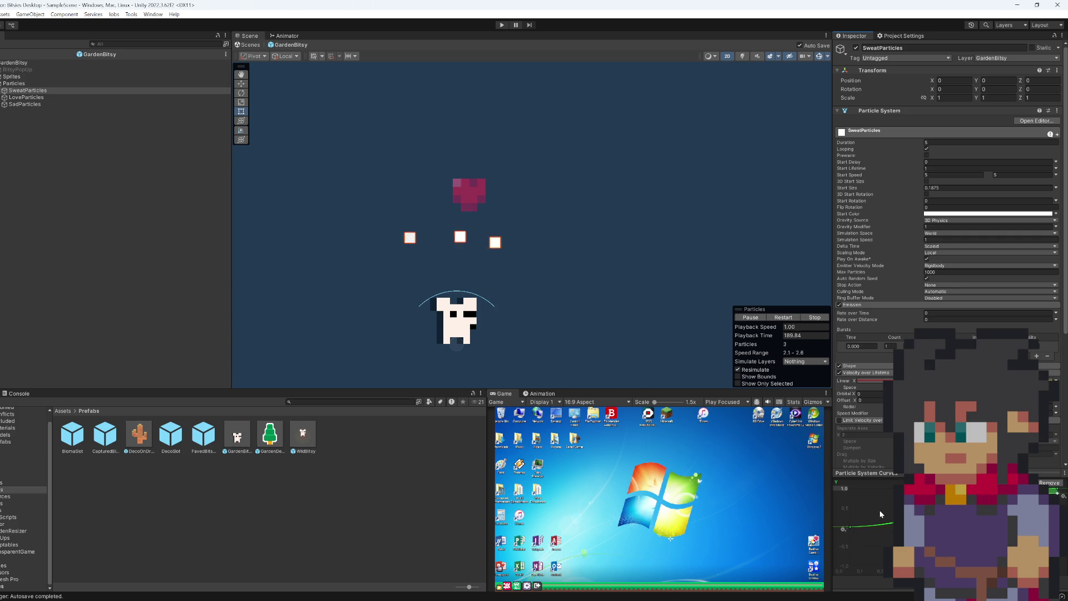
drag(868, 526, 870, 501)
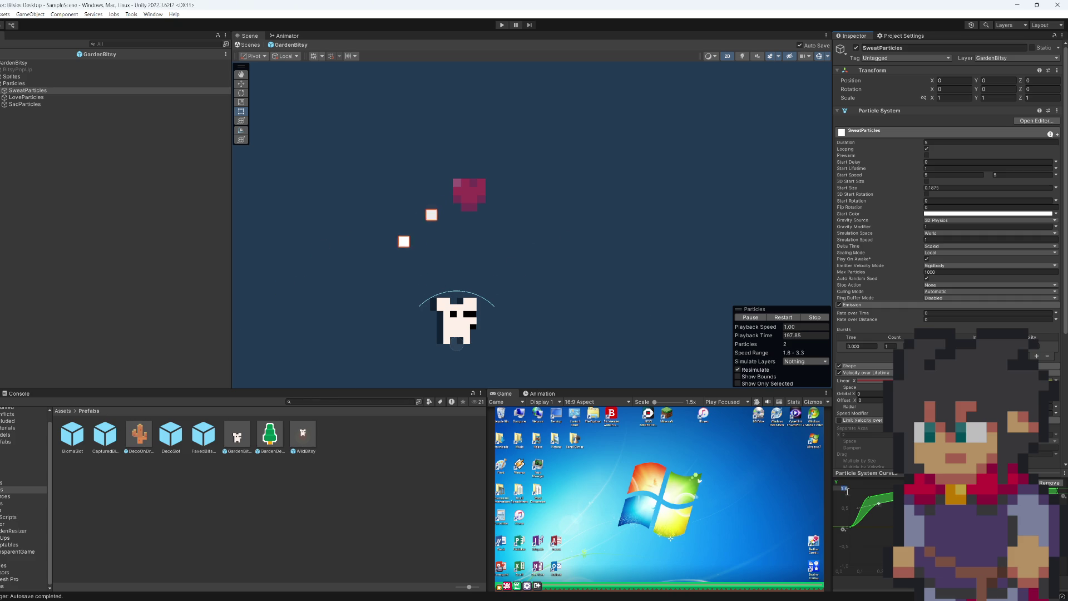
text(3)
key(Return)
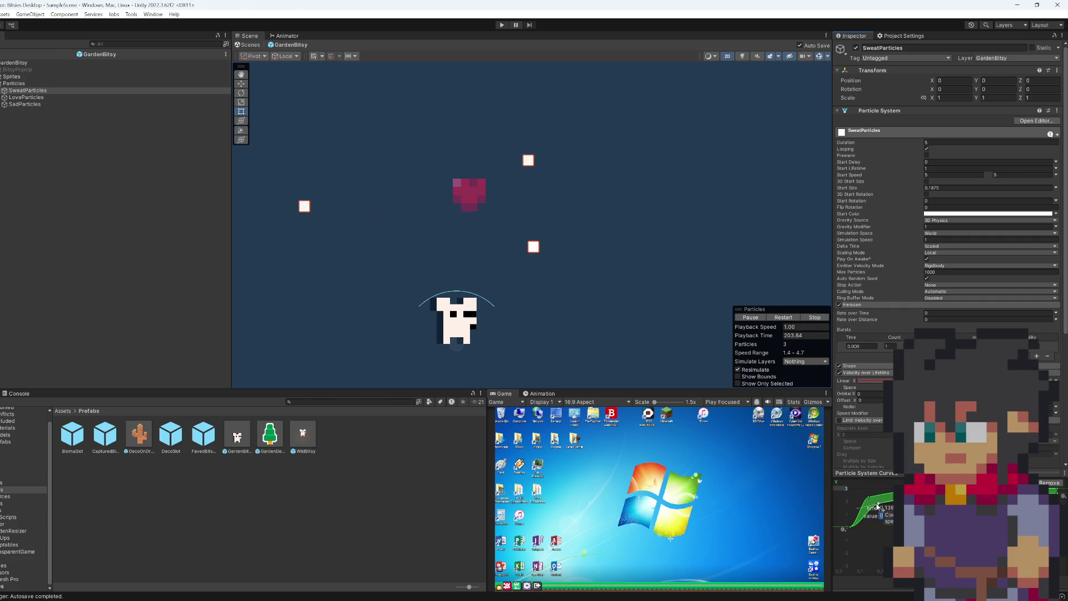
mouse_move(882, 503)
mouse_down()
mouse_move(875, 491)
mouse_move(852, 527)
mouse_up()
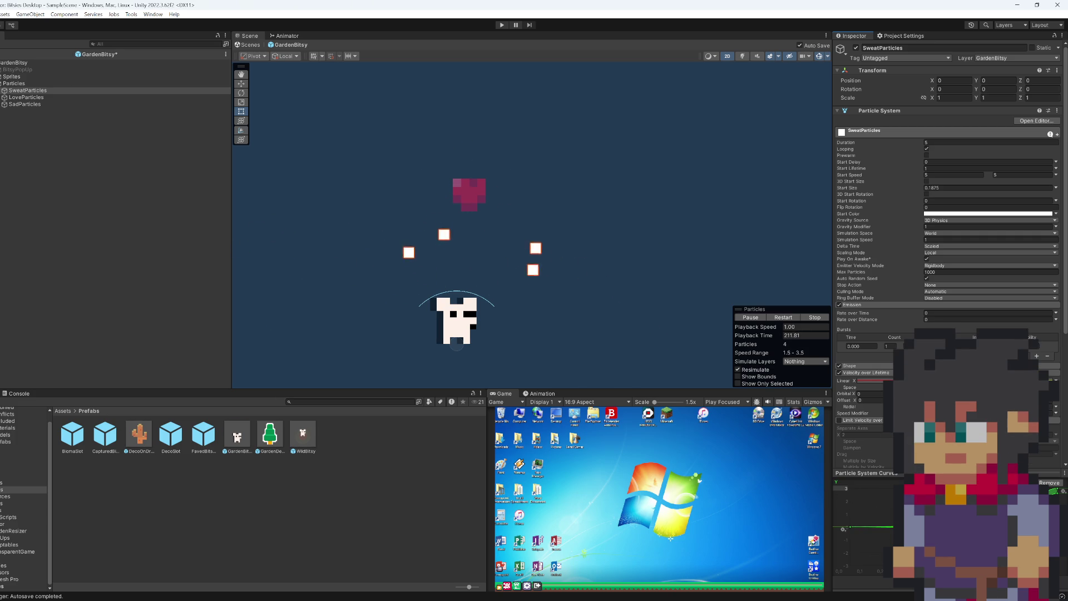
drag(520, 364, 509, 323)
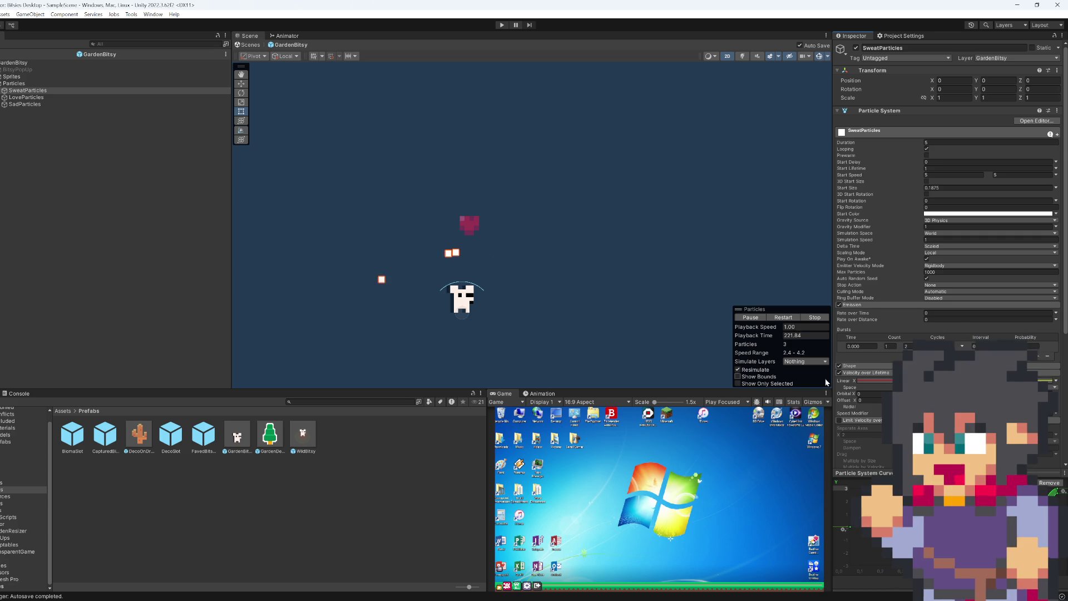
- Swap Velocity over Lifetime back to Limit Velocity over Lifetime and set its X limit to 1.5
click(840, 373)
click(840, 420)
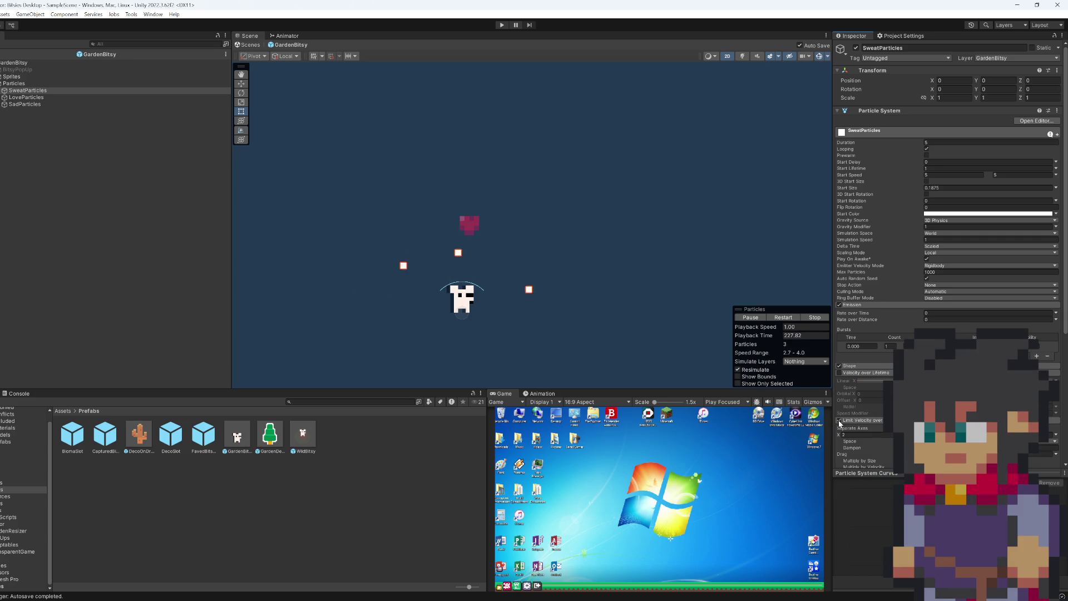
click(853, 437)
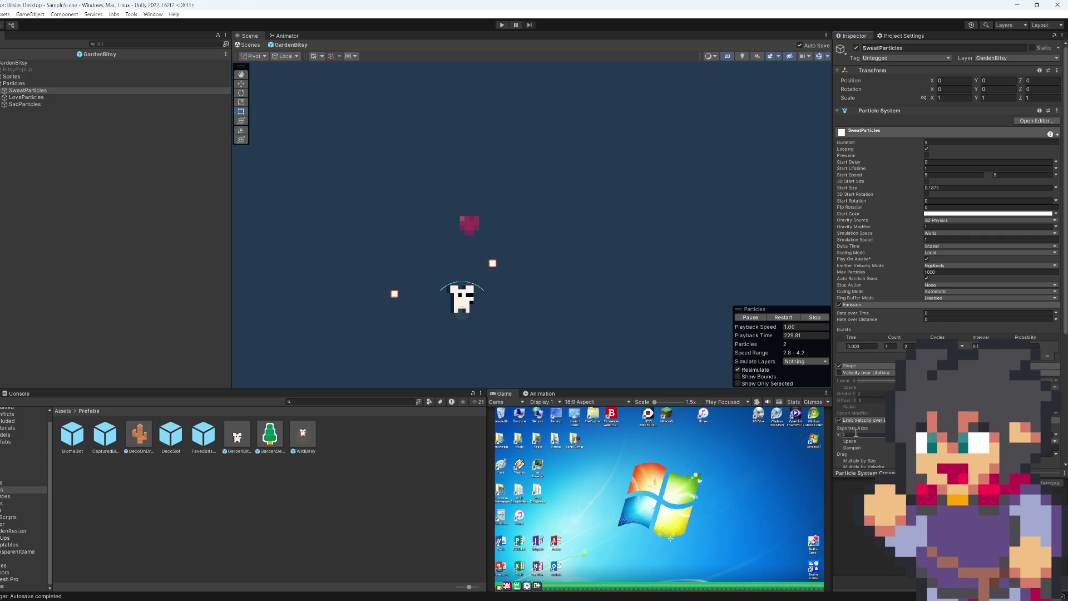
text(1.5)
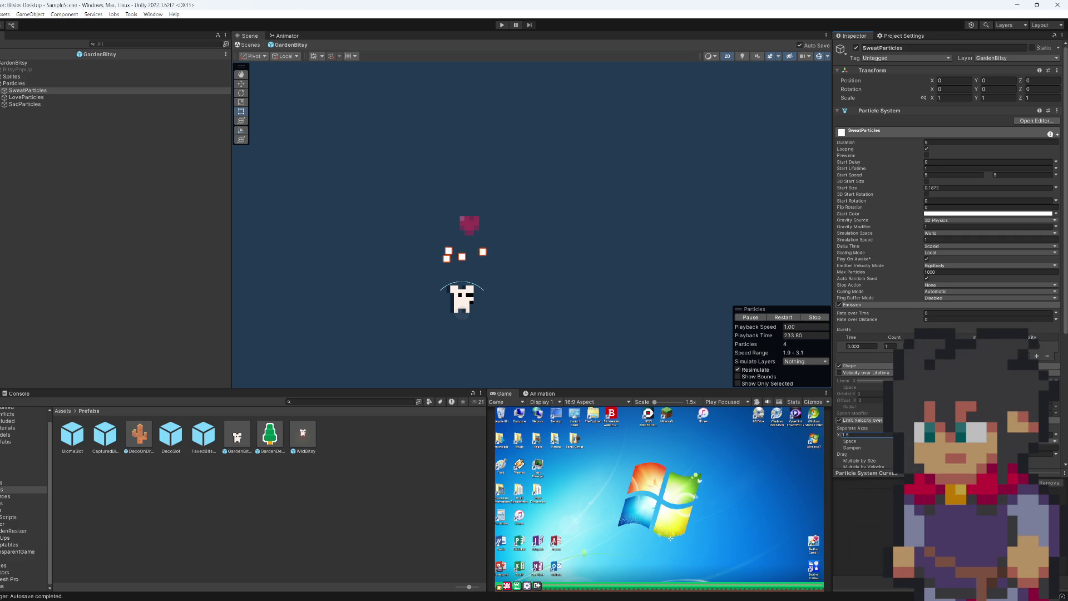
key(Return)
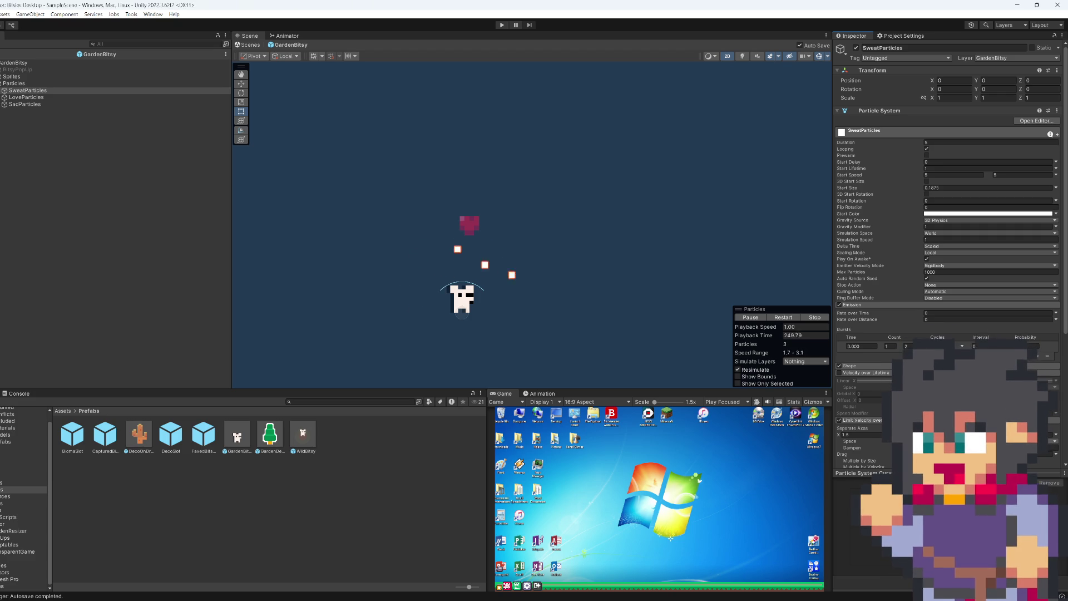
click(1053, 453)
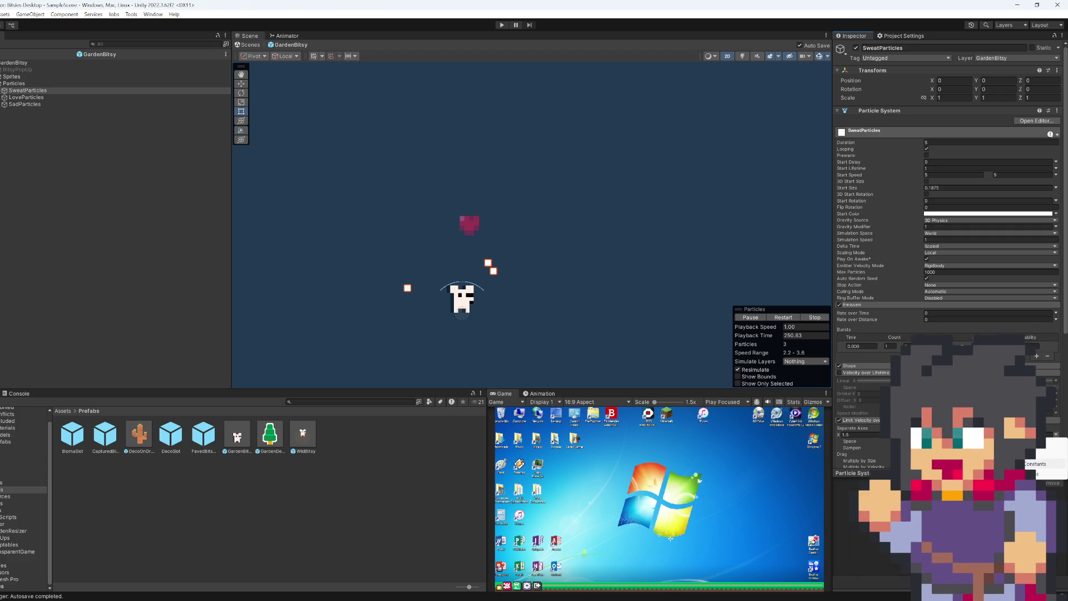
click(1038, 464)
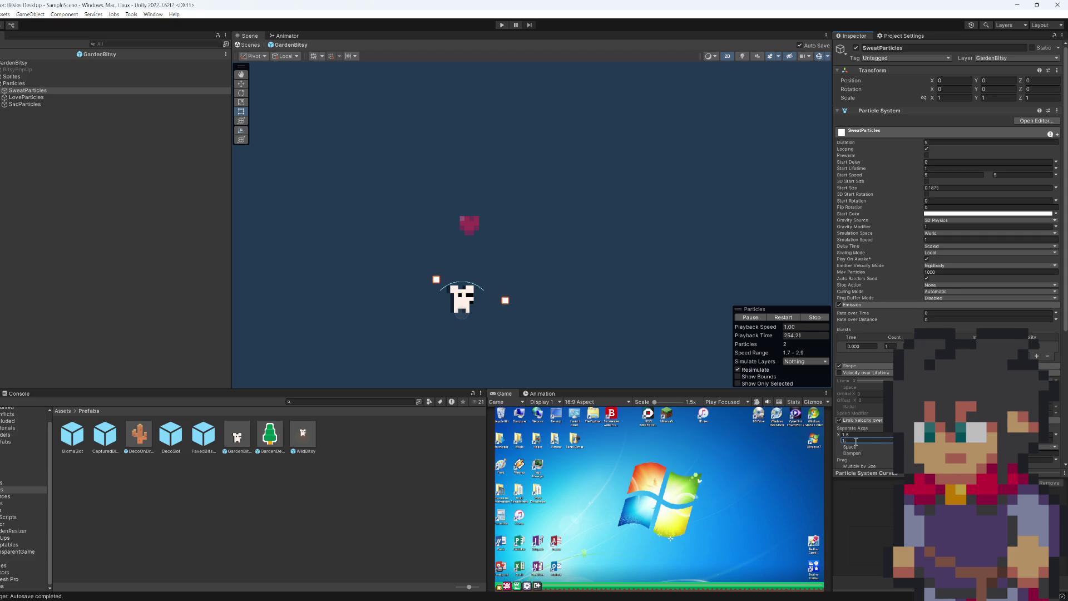
text(5)
key(Return)
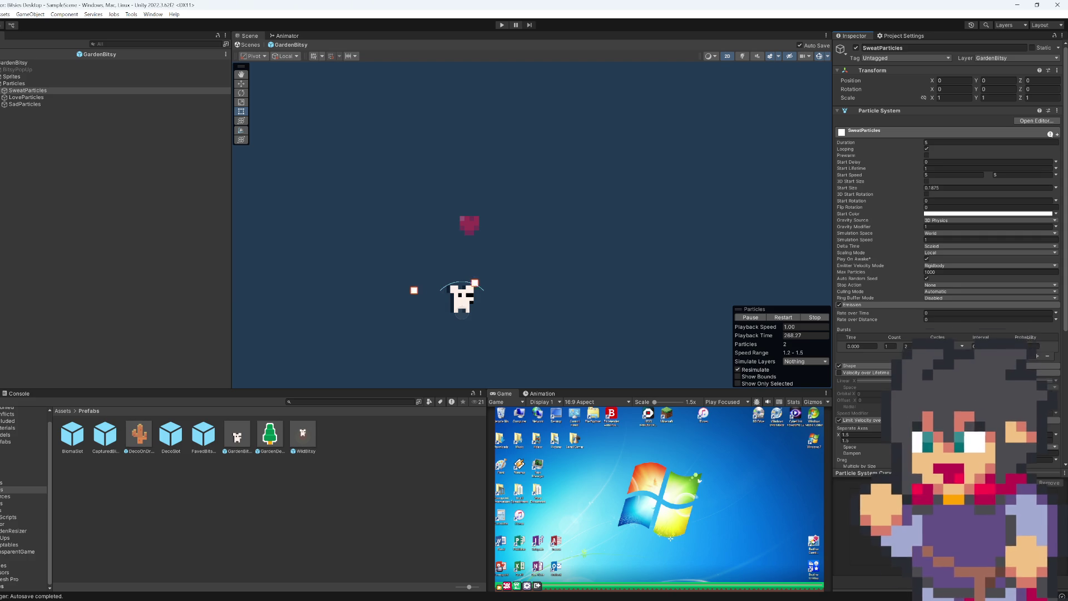
- Switch the SweatParticles Limit Velocity speed to a single Constant, then focus the Dampen and Drag fields
click(1057, 435)
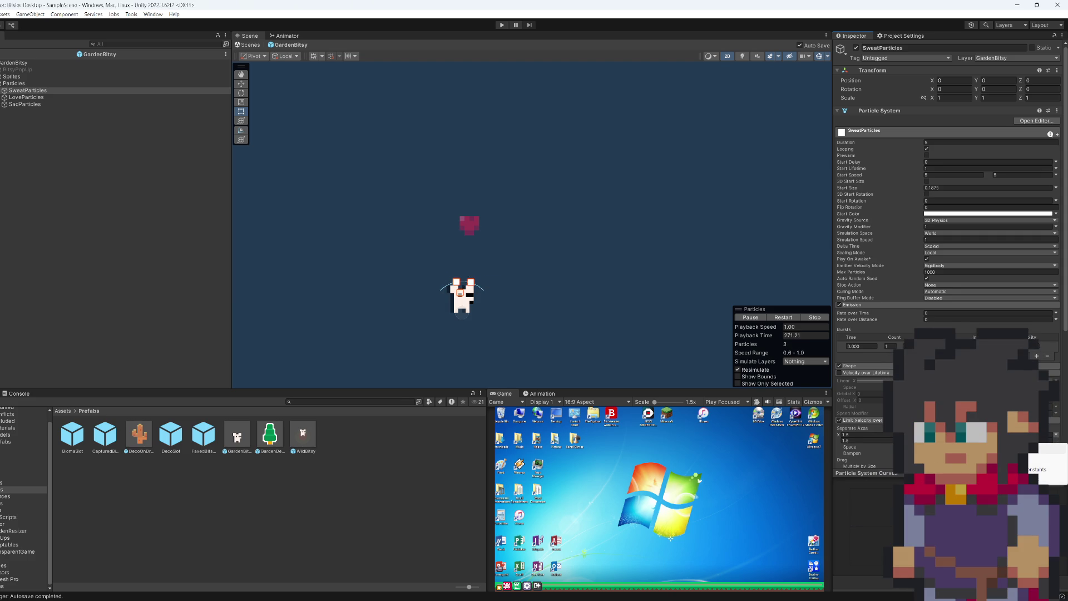
click(1049, 448)
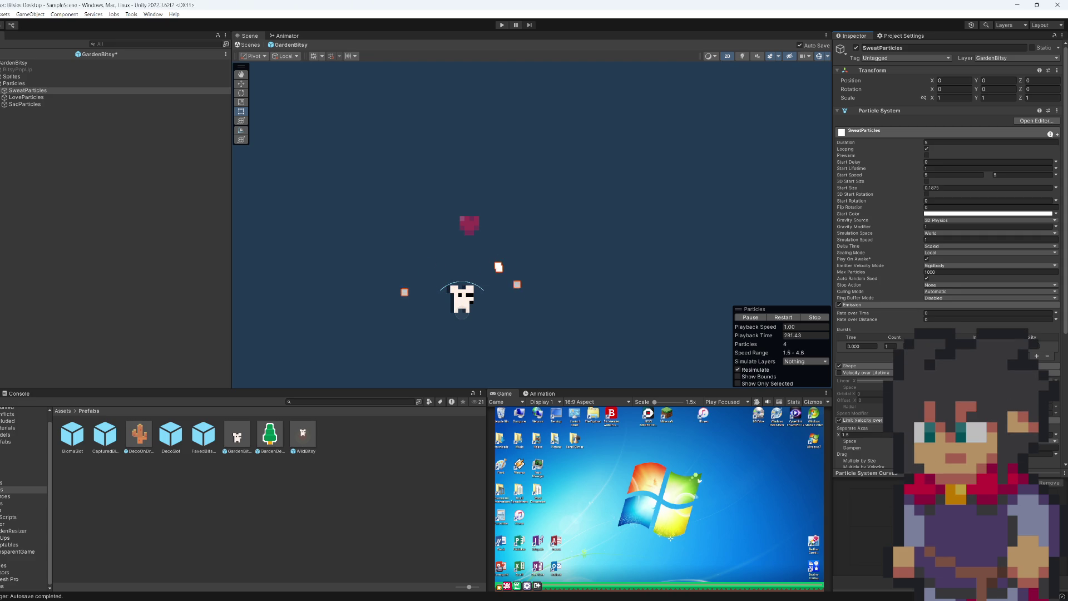
click(860, 450)
click(1046, 454)
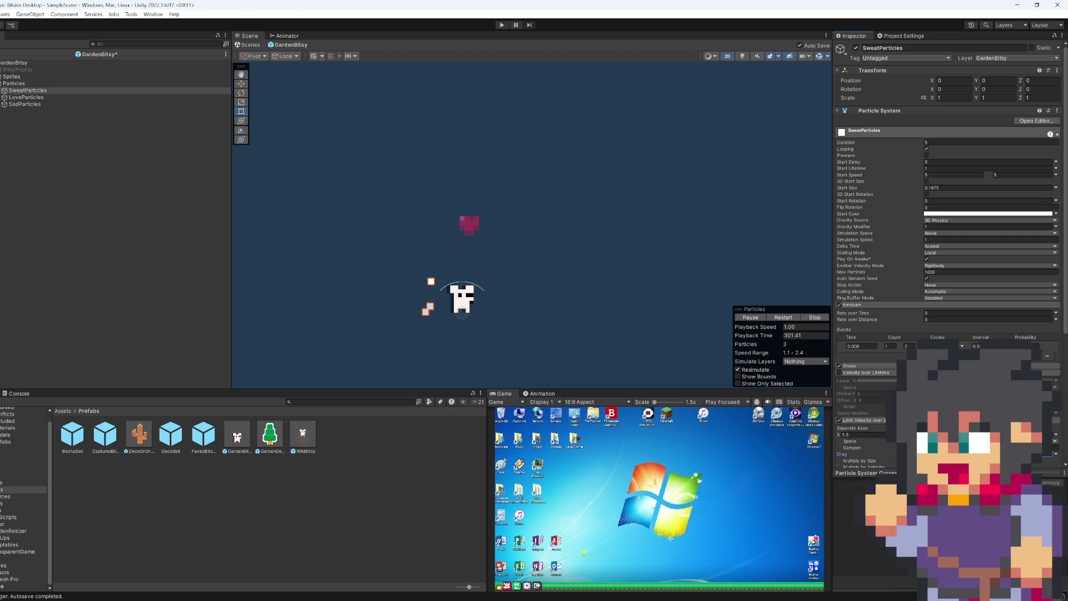
- Set the Separate Axes X speed limit to 500 and expand the Shape module
click(865, 433)
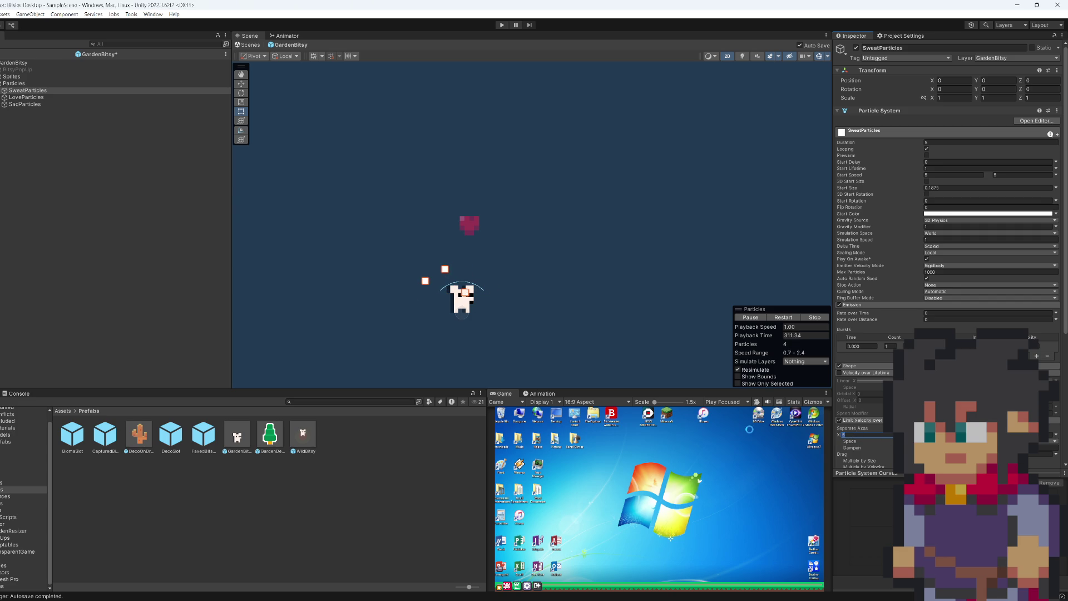
text(00)
key(Tab)
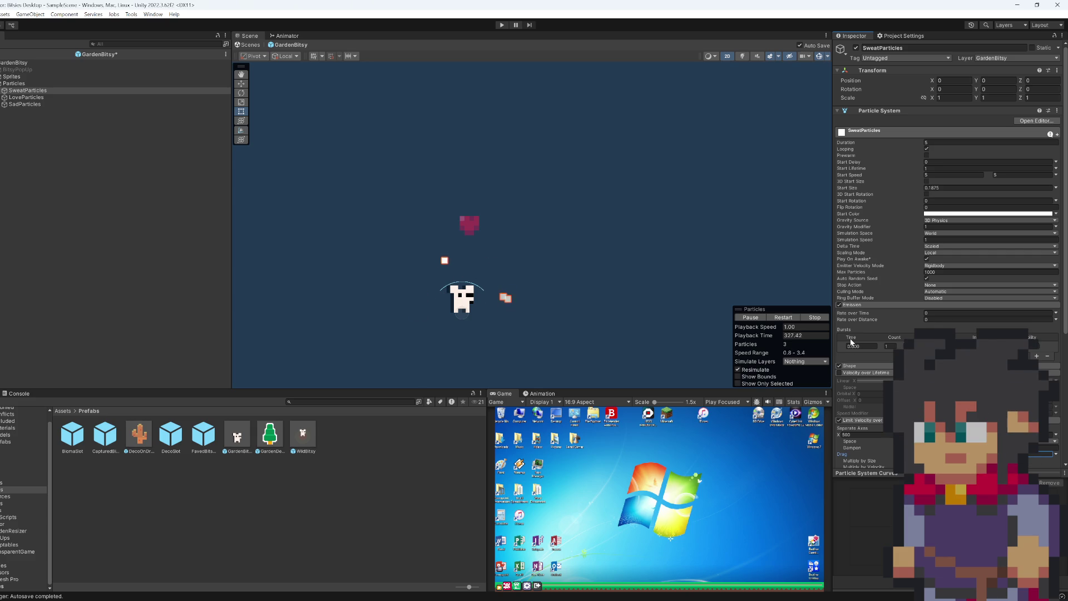
click(863, 366)
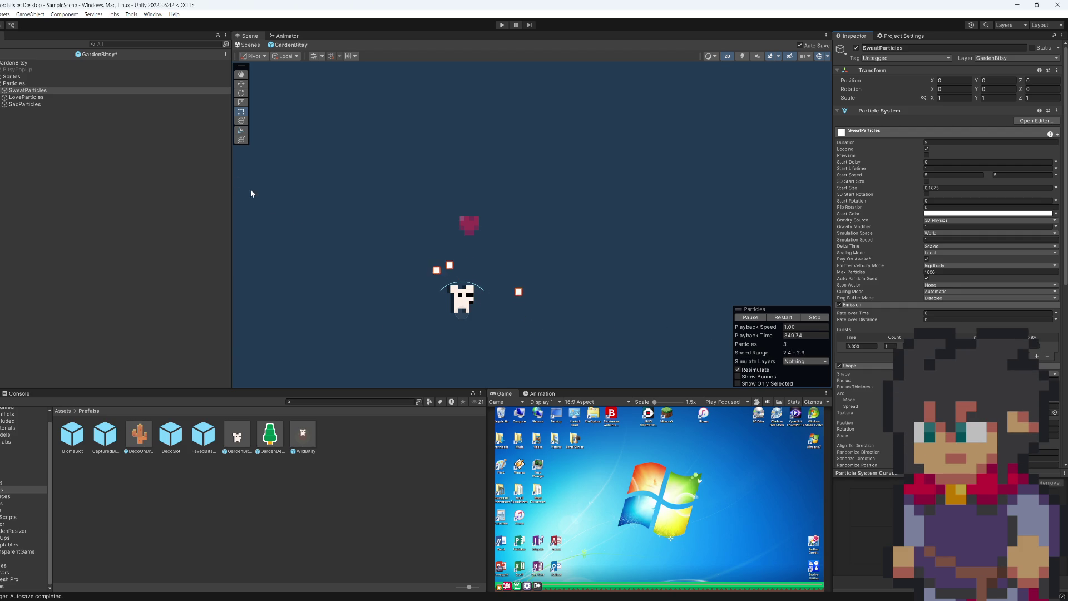
- Duplicate SweatParticles, nest the copy under the original, and move it up and right of the pet
key(ctrl+d)
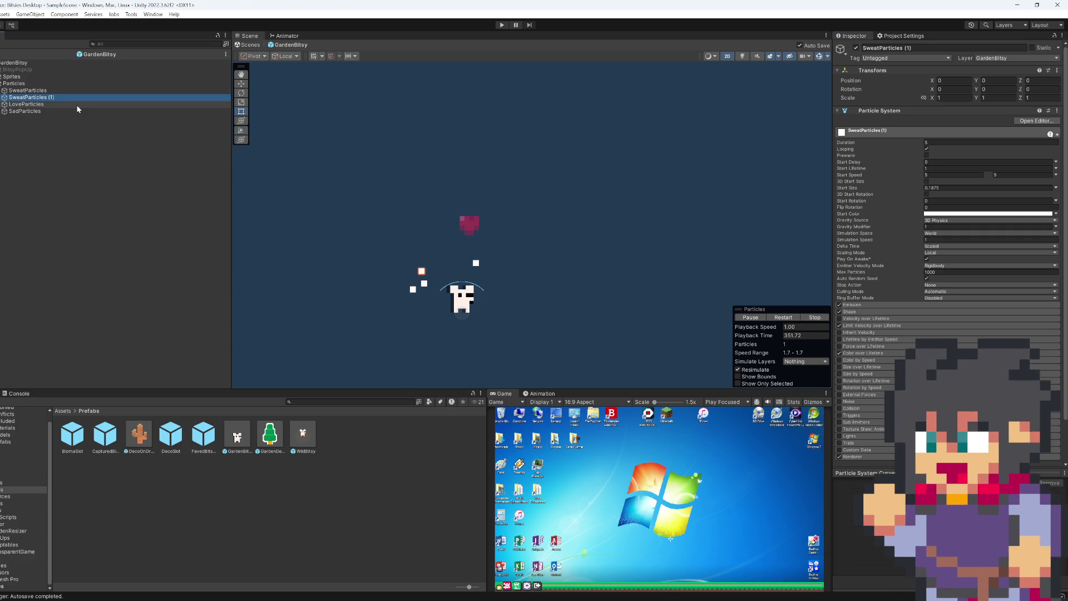
drag(26, 98, 28, 89)
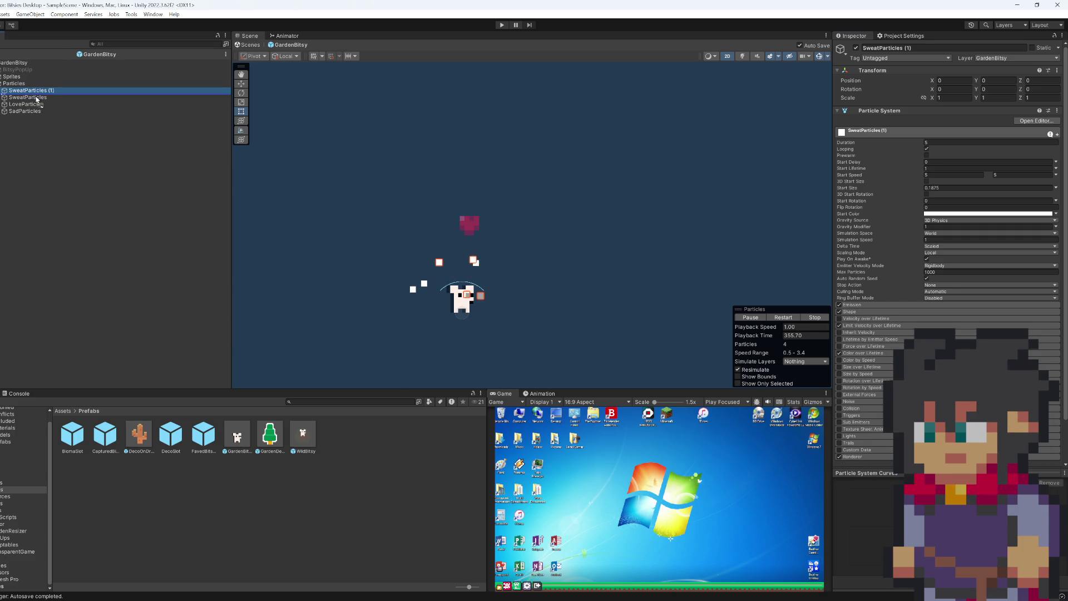
drag(31, 91, 33, 98)
key(w)
drag(468, 306, 589, 274)
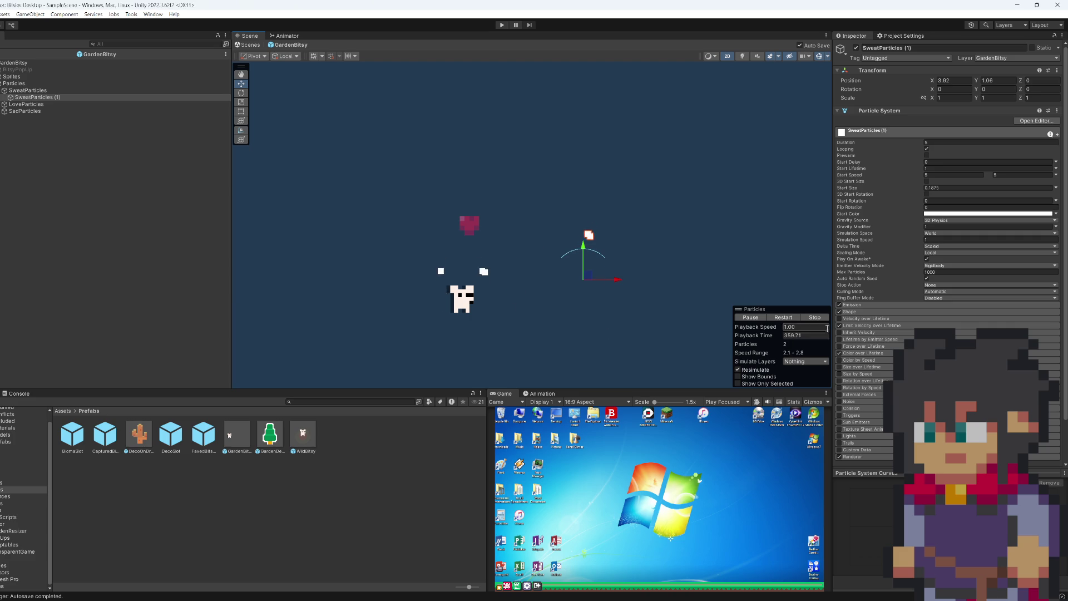
- Preview the original SweatParticles effect with play and stop
click(41, 90)
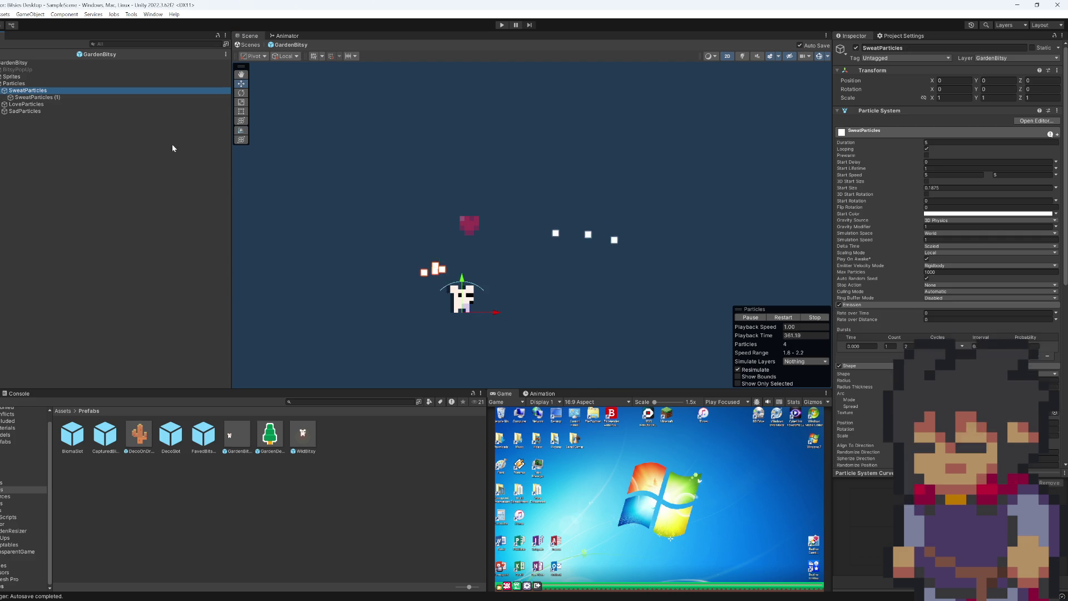
click(812, 318)
click(756, 319)
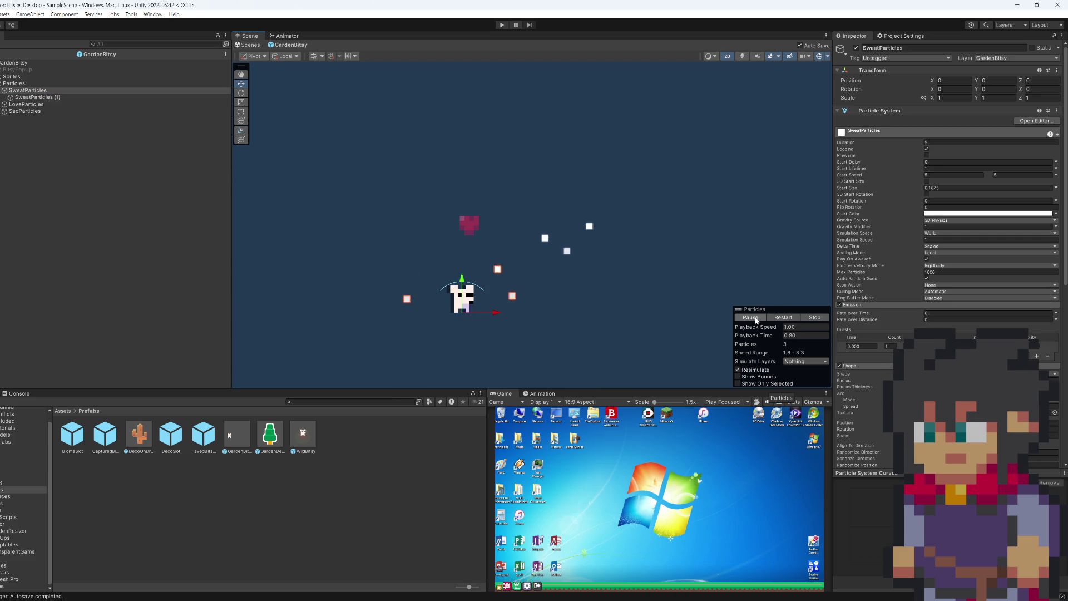
click(826, 319)
- Tilt the original emitter 30 degrees around Z, discarding trial X and Y rotation changes
click(23, 98)
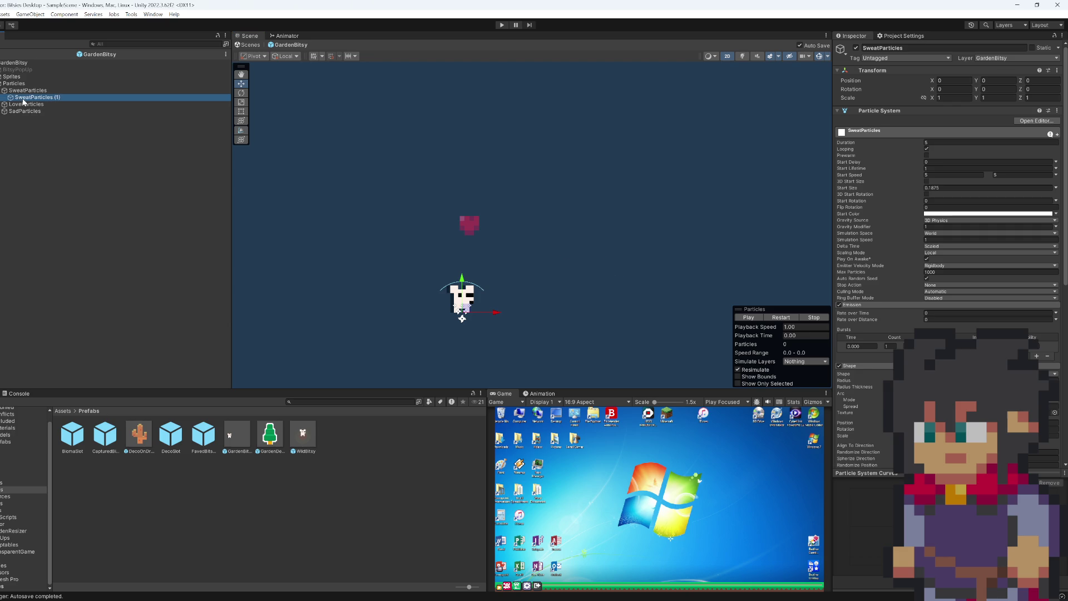
click(25, 90)
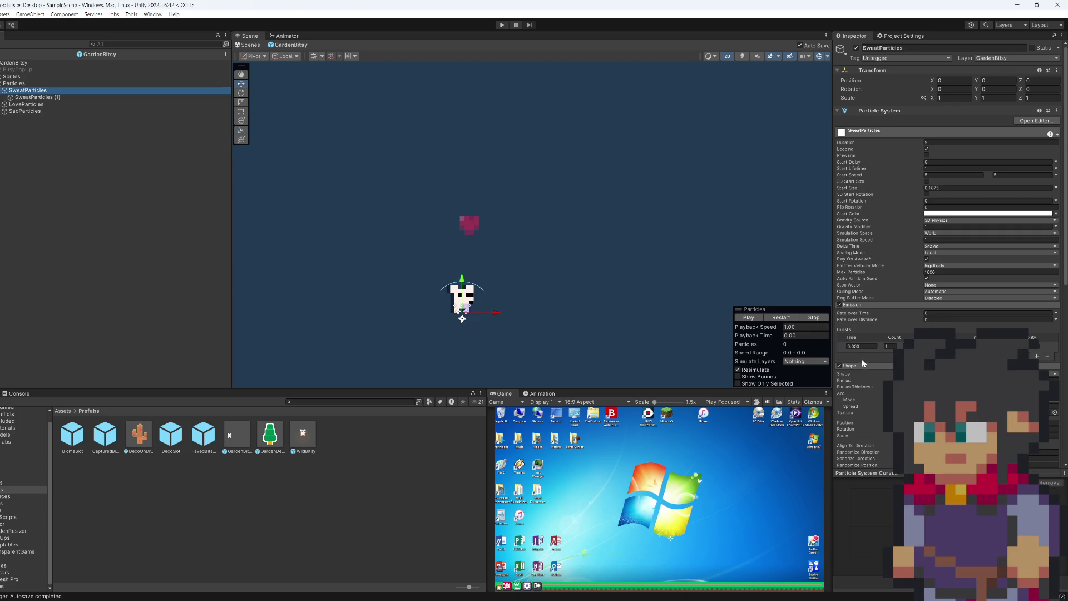
click(863, 367)
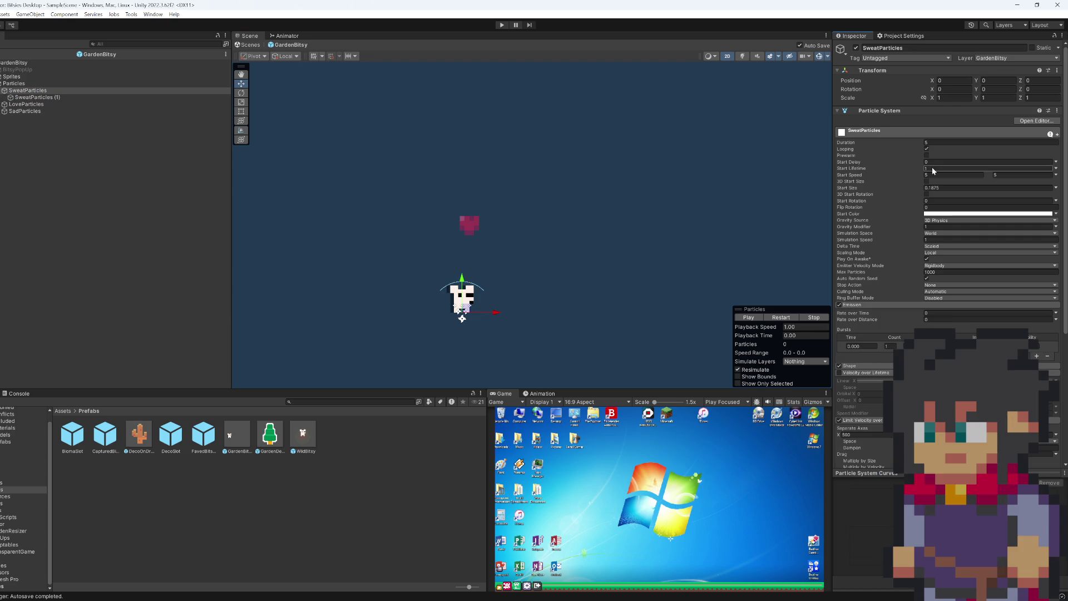
click(991, 89)
text(0.88)
key(Escape)
drag(939, 90, 1039, 92)
key(ctrl+z)
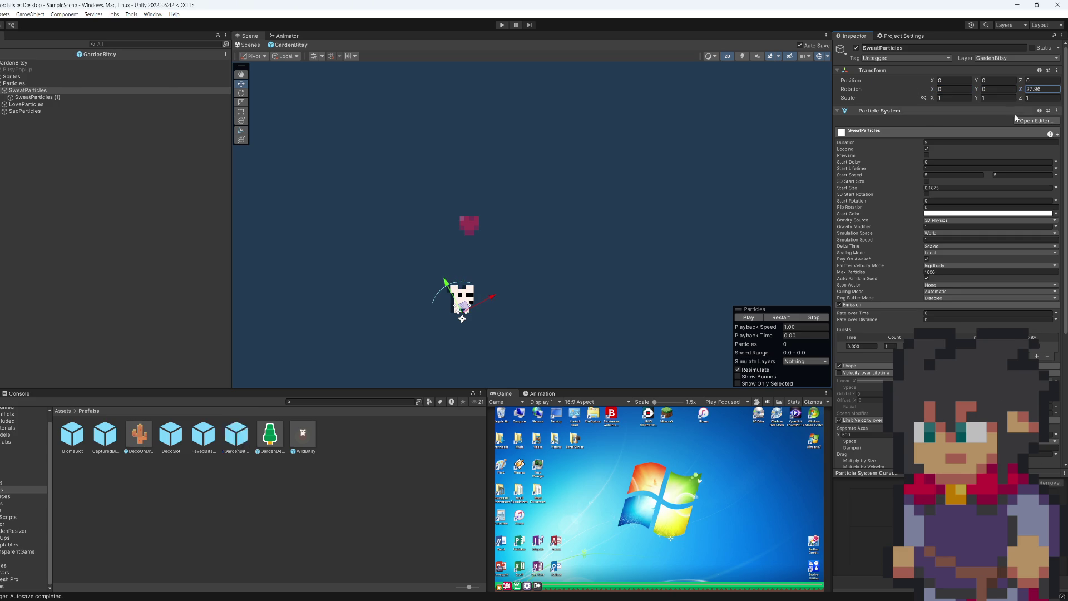
drag(332, 105, 1045, 97)
text(30)
- Set the SweatParticles (1) copy's X position to 0 and enter 090-60 in the next transform field
click(51, 98)
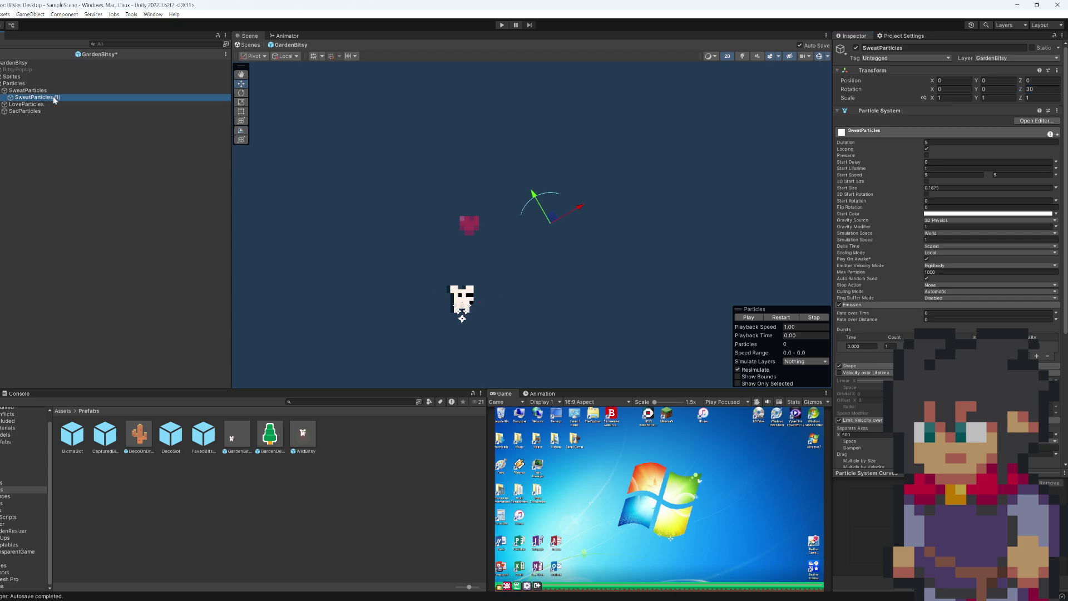
text(0)
key(Tab)
text(090)
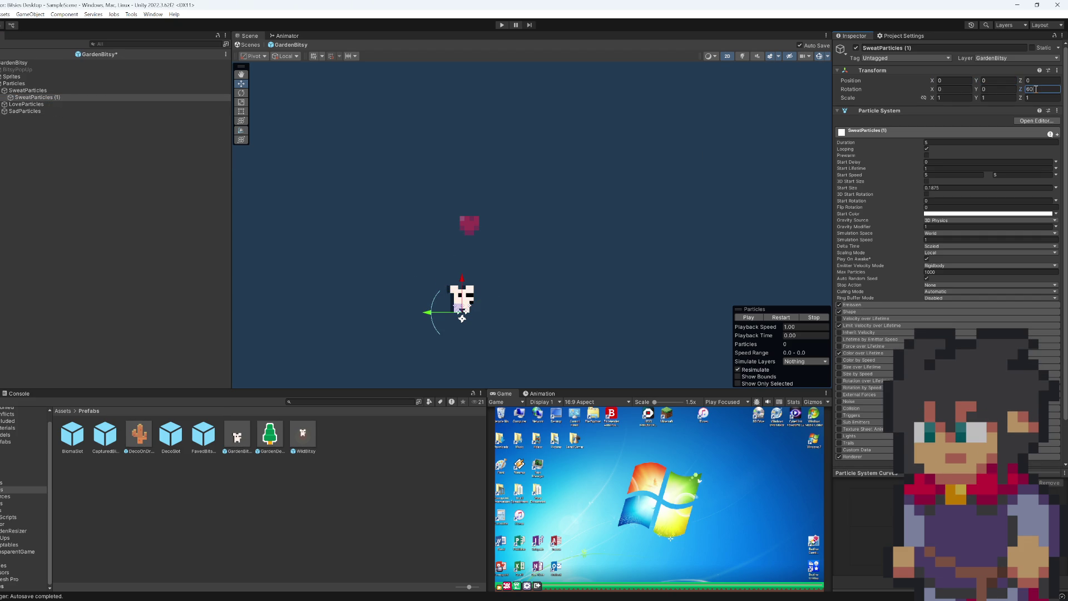
text(-60)
- Give both sweat emitters a Shape arc of 90 degrees
ctrl+click(45, 91)
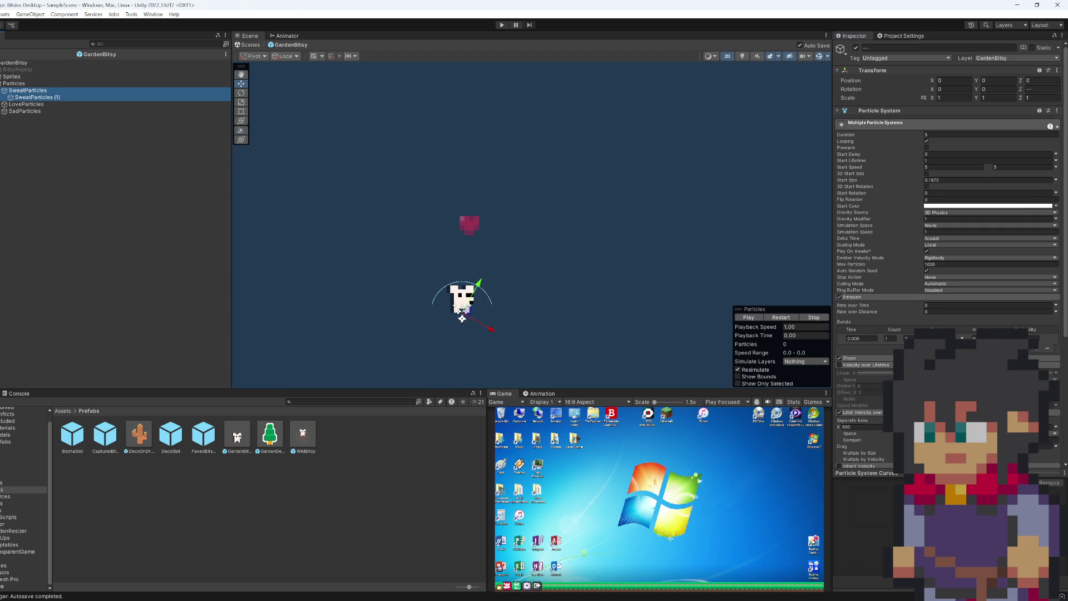
scroll(848, 367, down, 2)
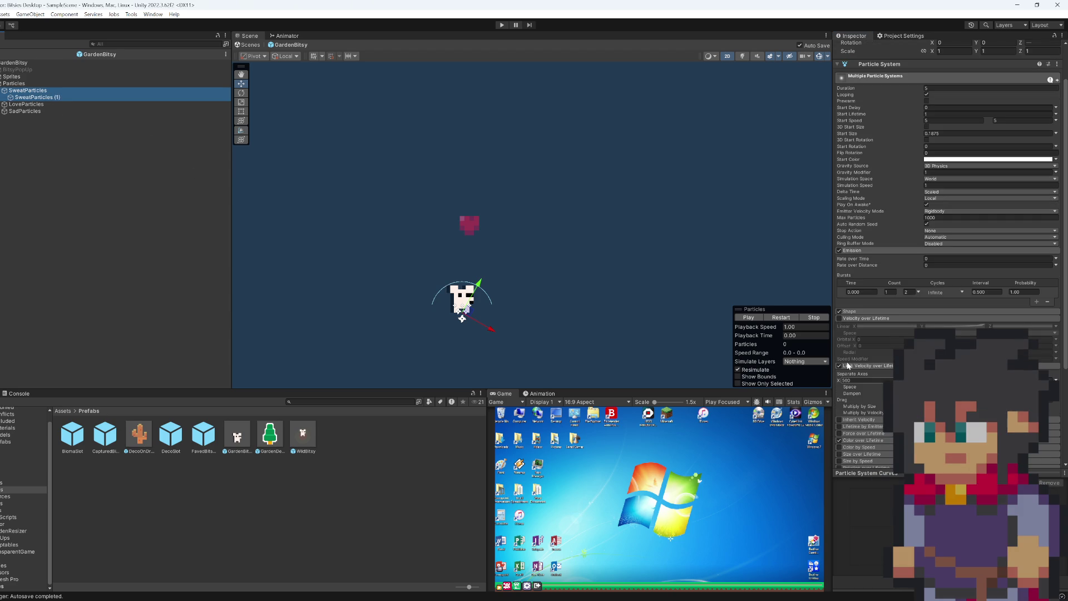
click(864, 312)
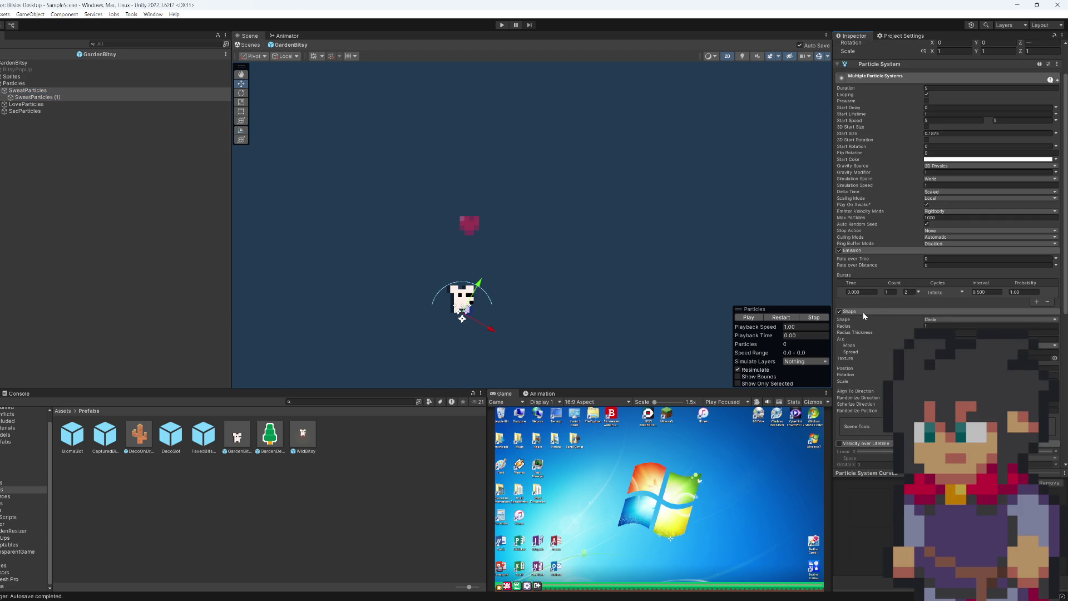
text(90)
- Reset both emitters' Z rotation to 0 and maximise the Game view
click(35, 90)
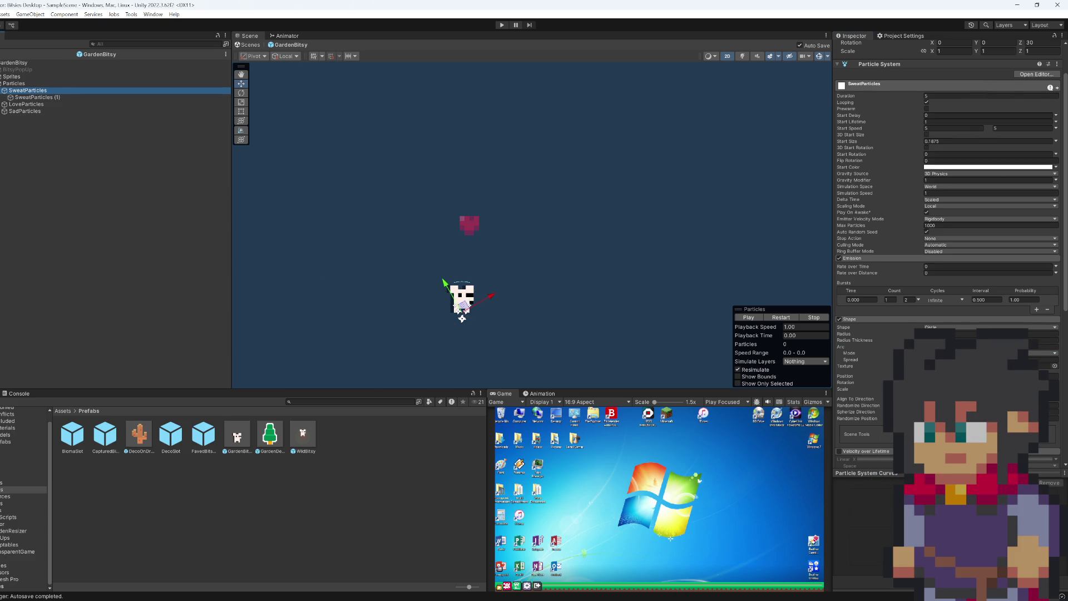
click(1053, 377)
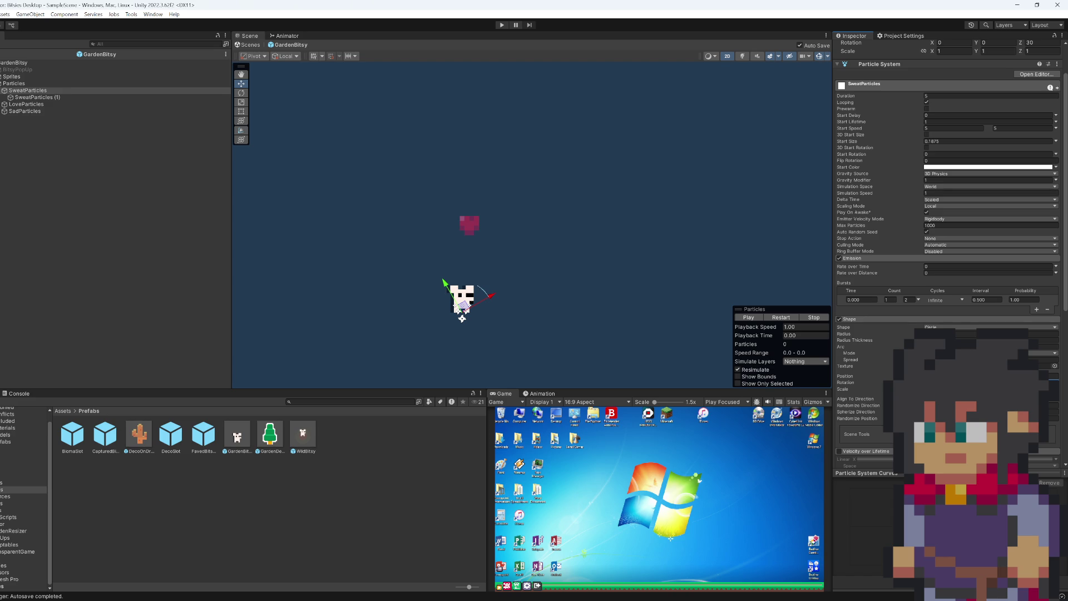
scroll(1040, 115, up, 3)
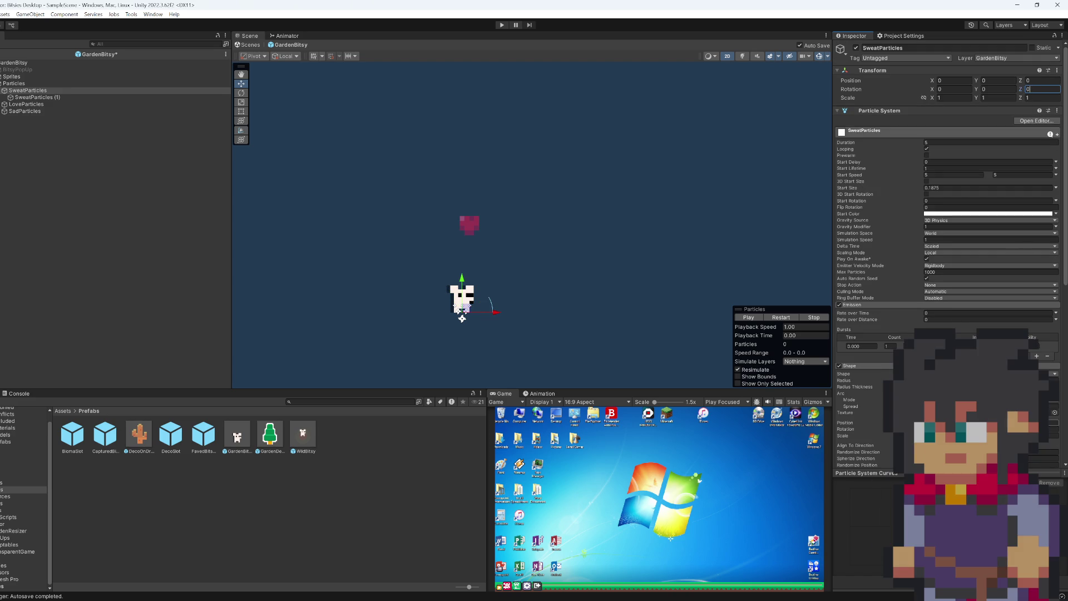
click(1053, 429)
click(65, 98)
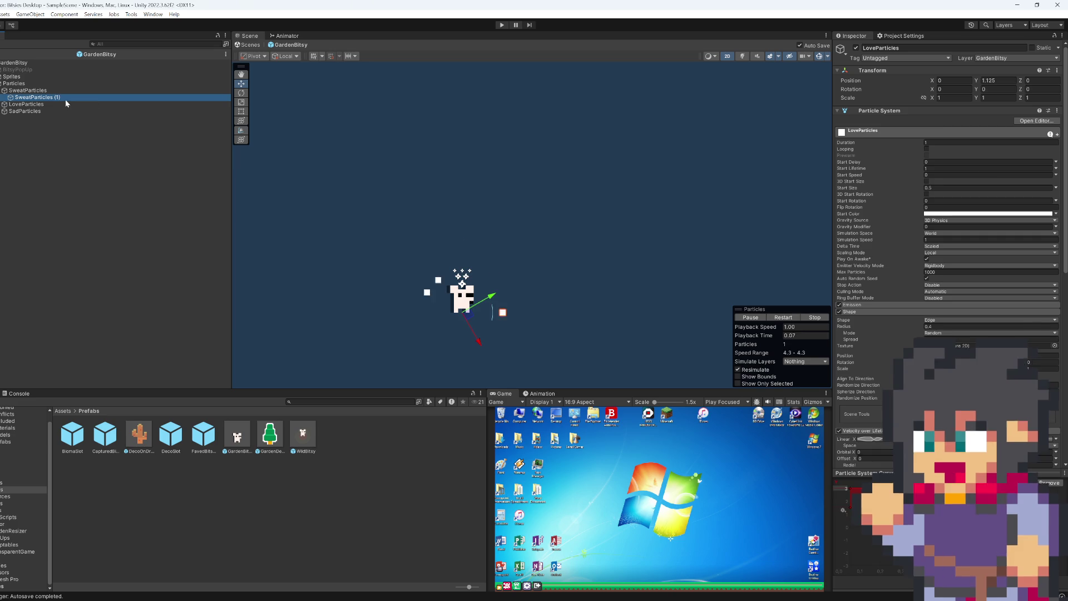
click(1040, 89)
text(0)
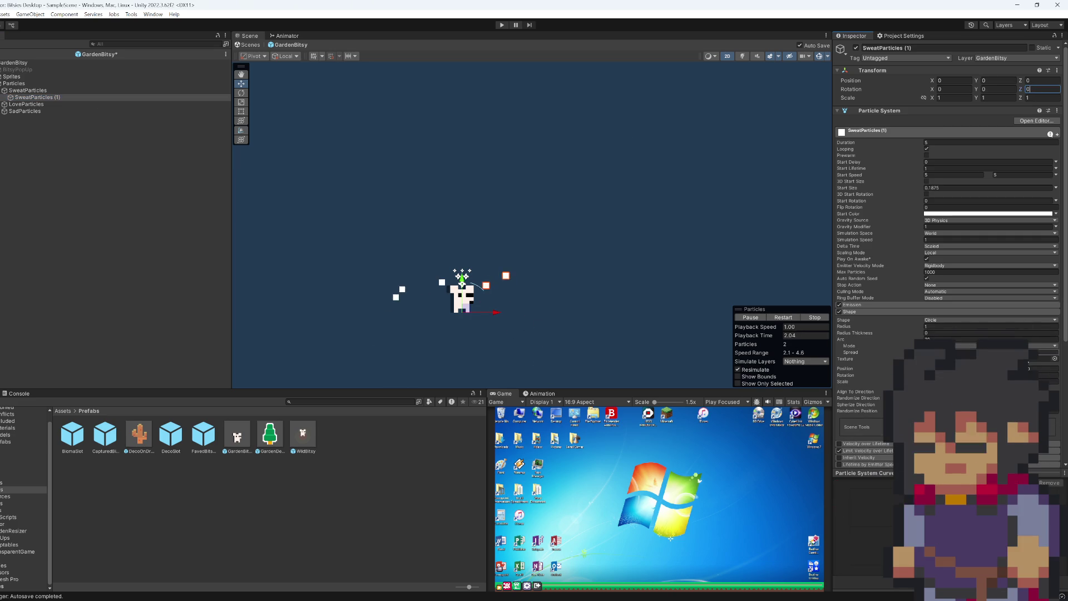
key(Return)
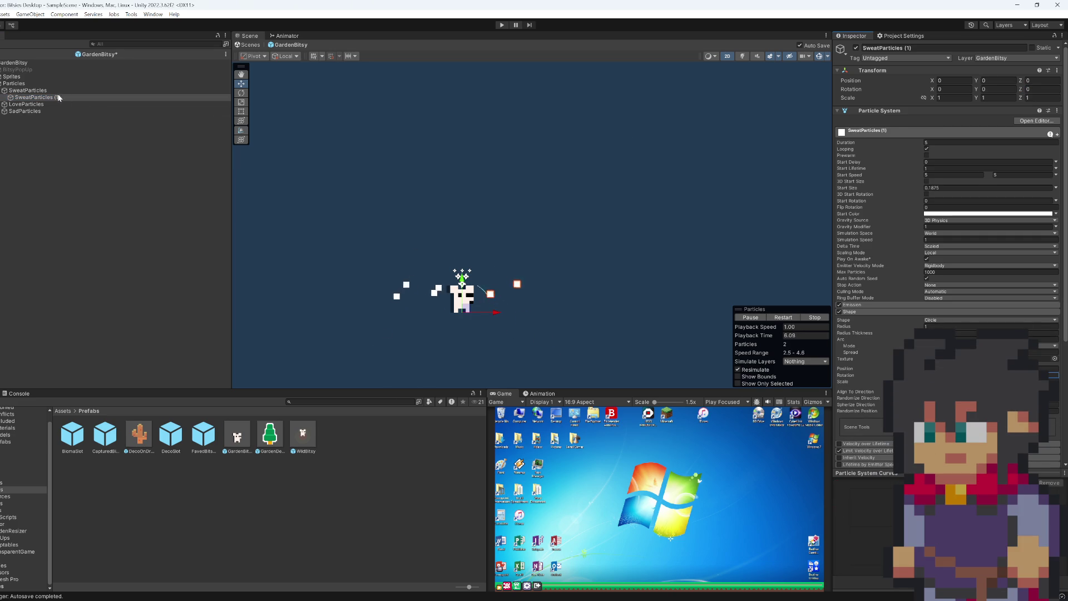
ctrl+click(40, 91)
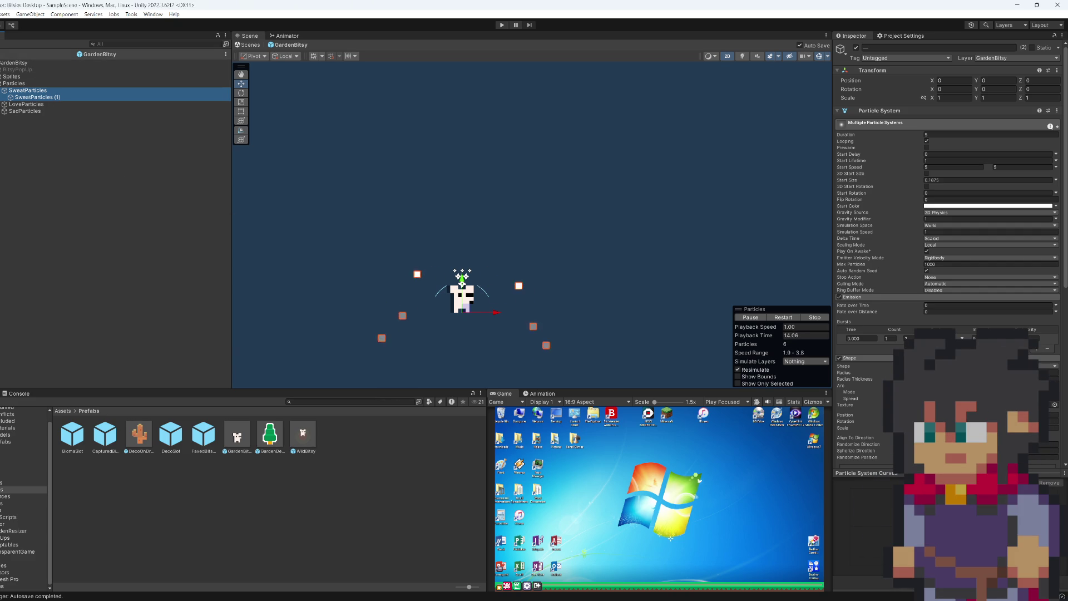
key(shift+space)
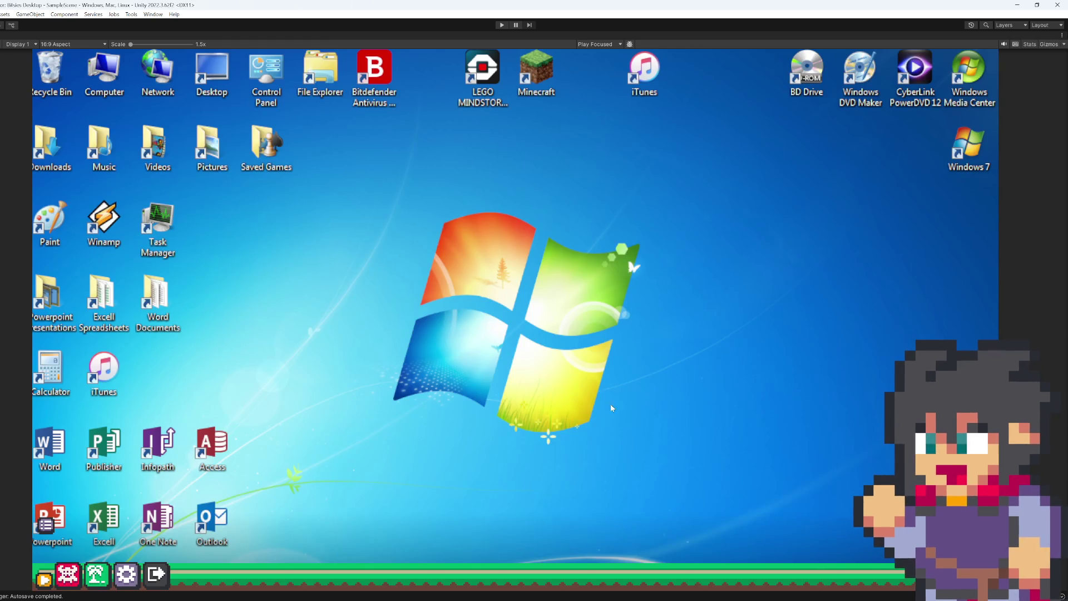
- Run the game, lift a pet off the bridge, then exit Play mode with Ctrl+P
click(503, 25)
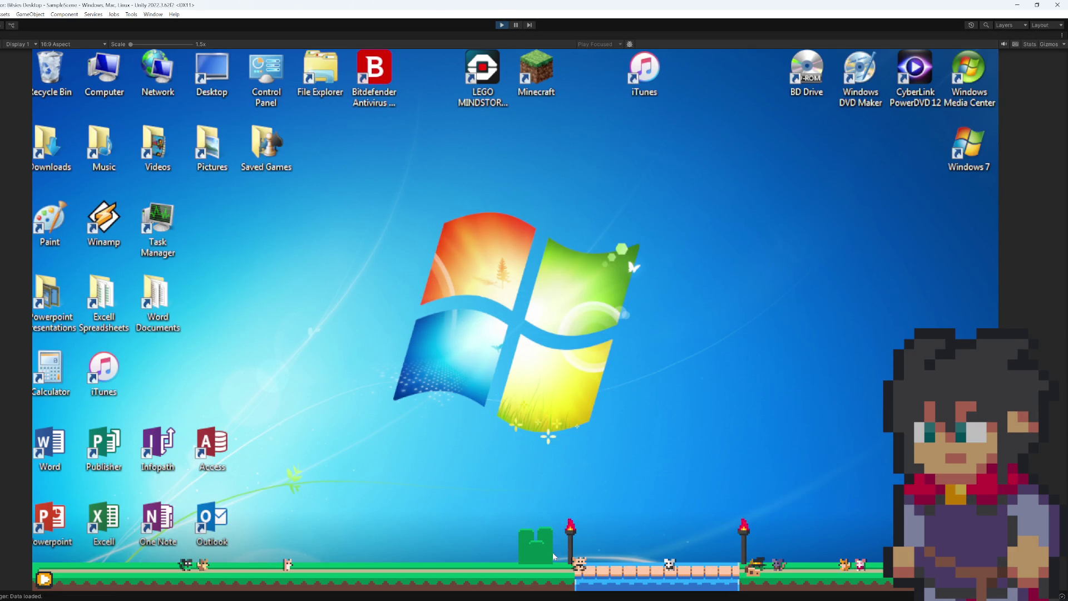
mouse_move(579, 568)
mouse_down()
mouse_move(579, 435)
mouse_move(699, 430)
mouse_move(720, 565)
mouse_move(746, 405)
mouse_up()
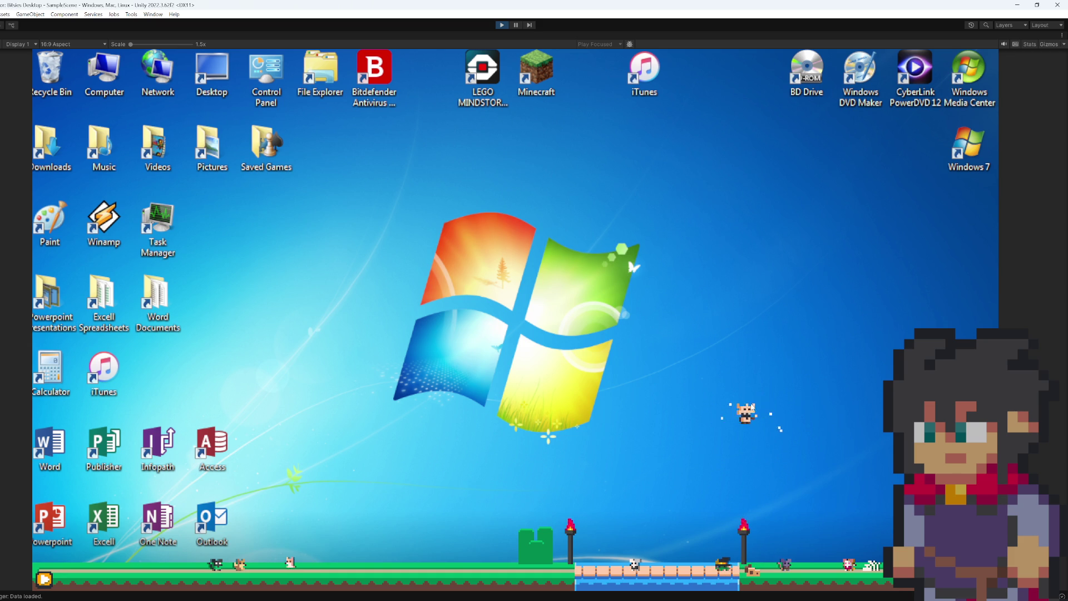
key(ctrl+p)
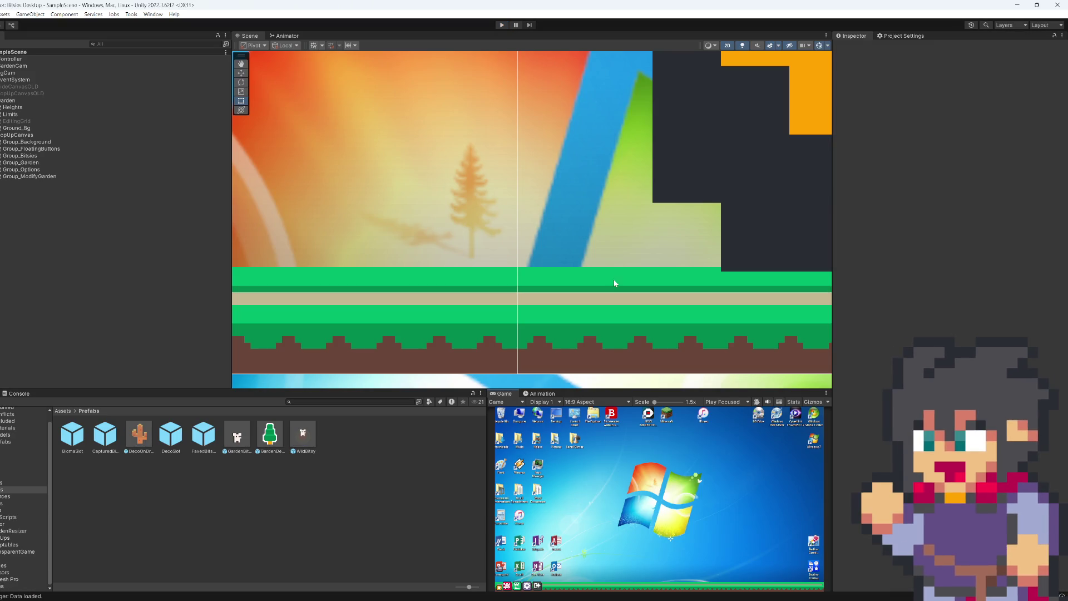
- Open the GardenBitsy prefab and expand the SweatParticles Shape module
double_click(236, 437)
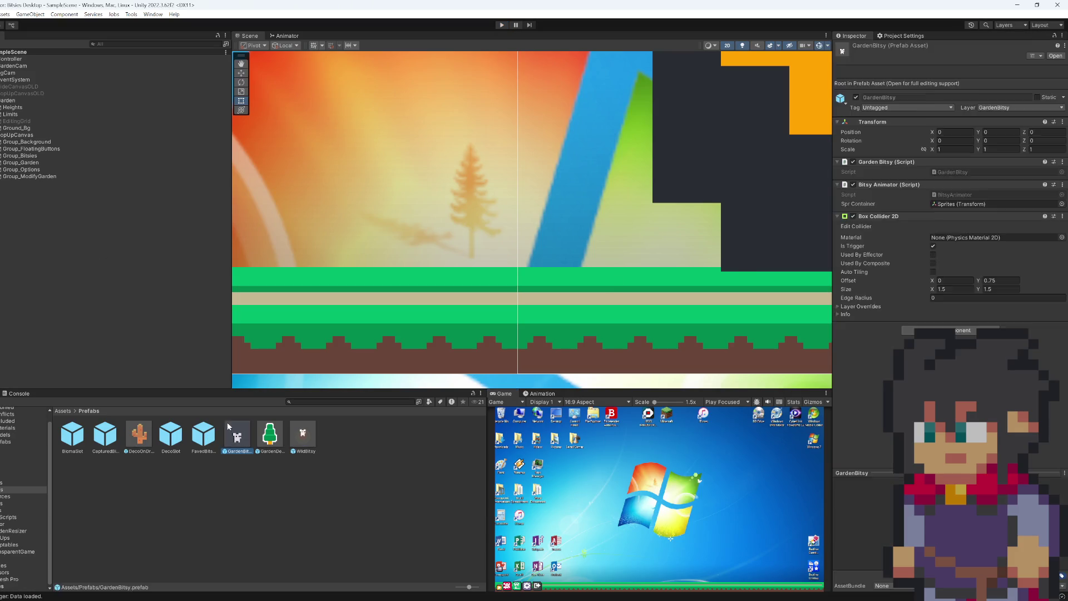
click(32, 91)
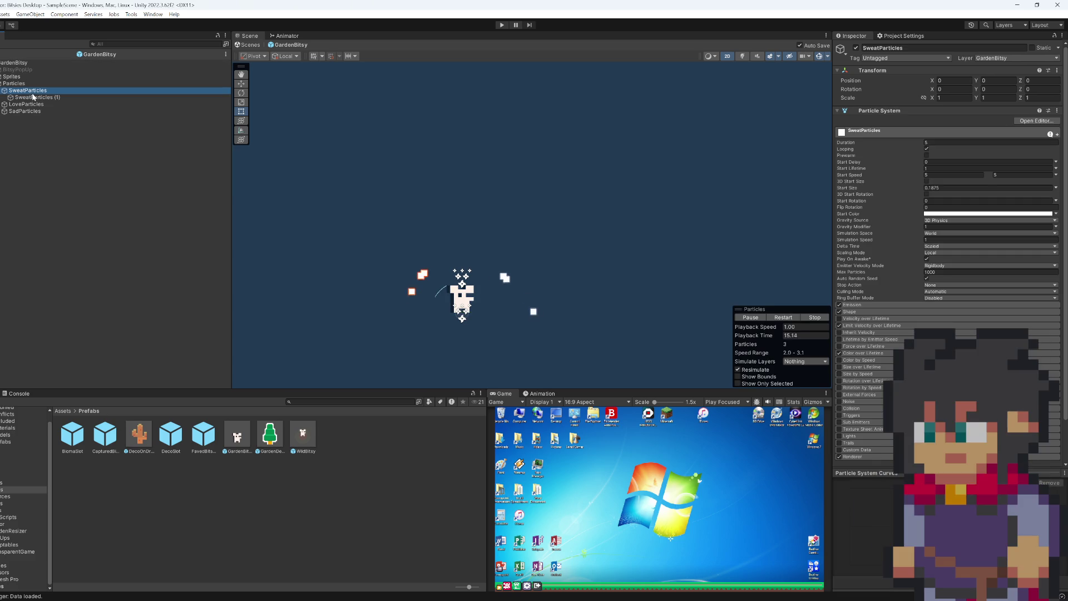
ctrl+click(34, 98)
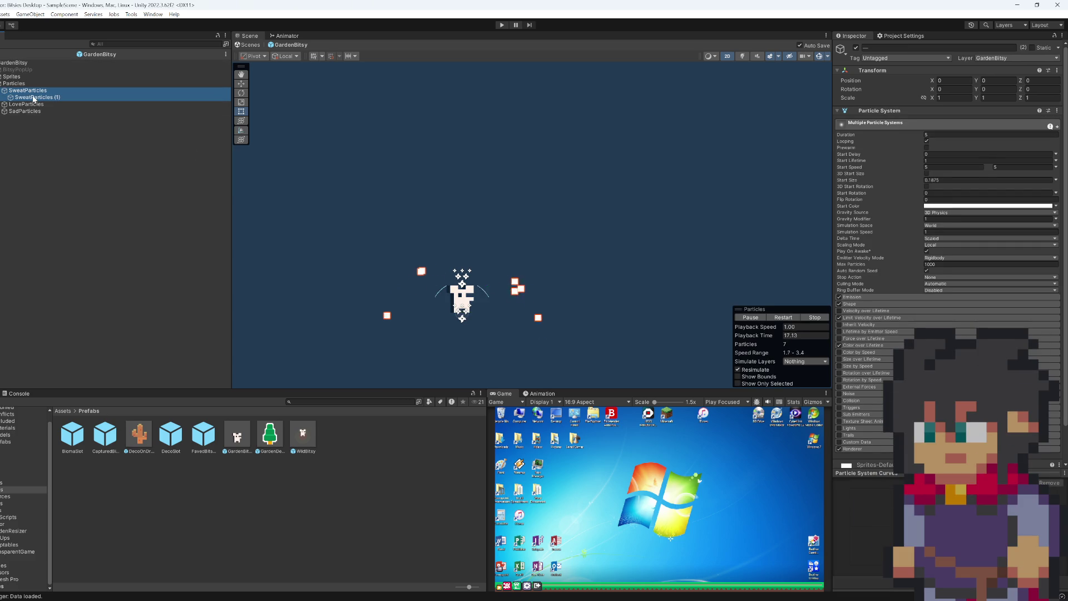
click(855, 297)
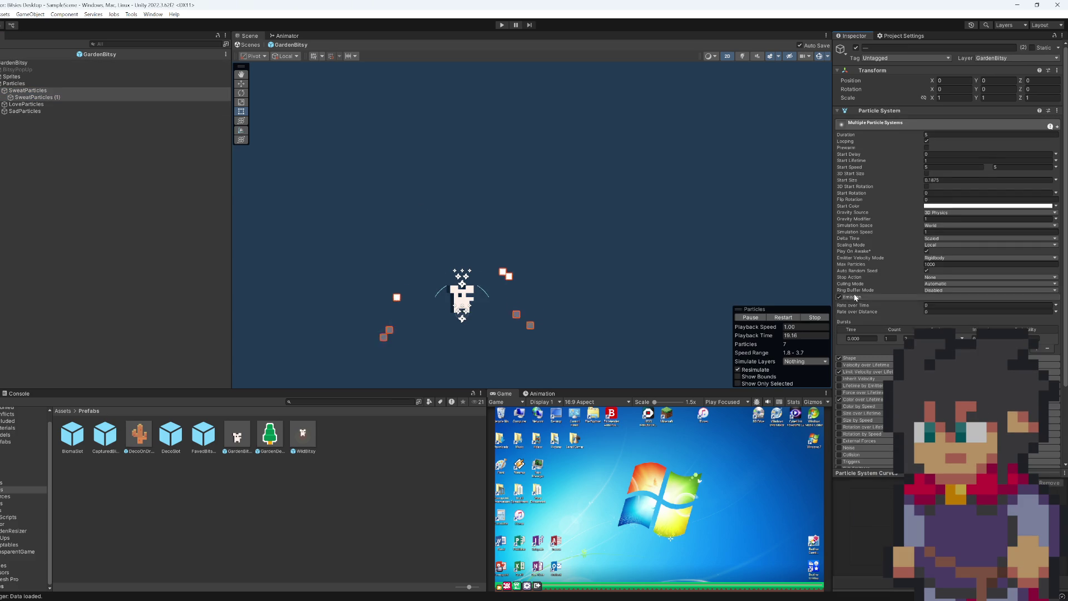
click(854, 297)
click(857, 305)
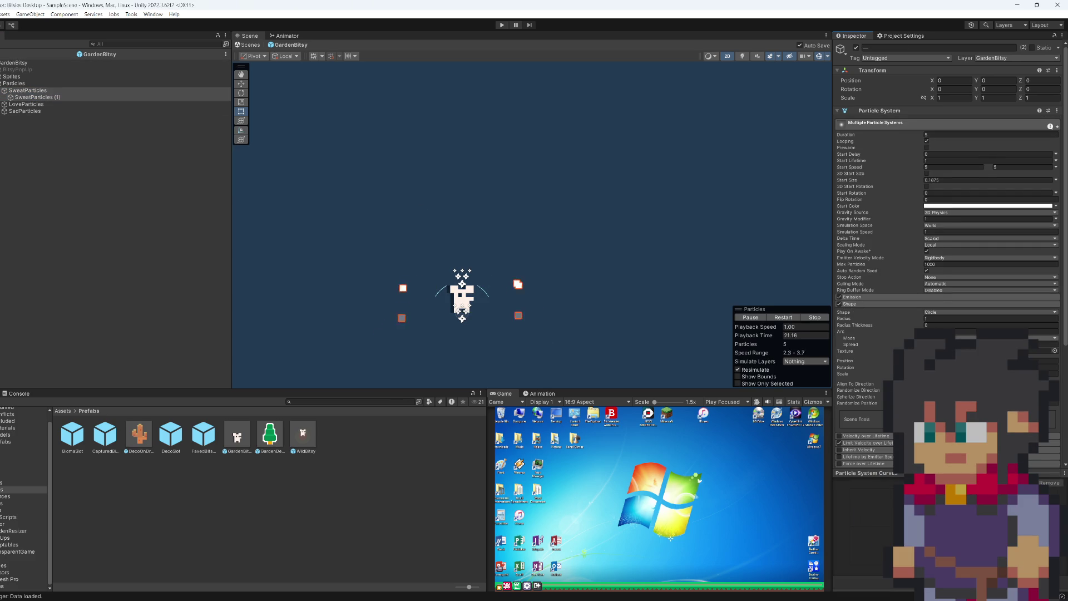
click(28, 90)
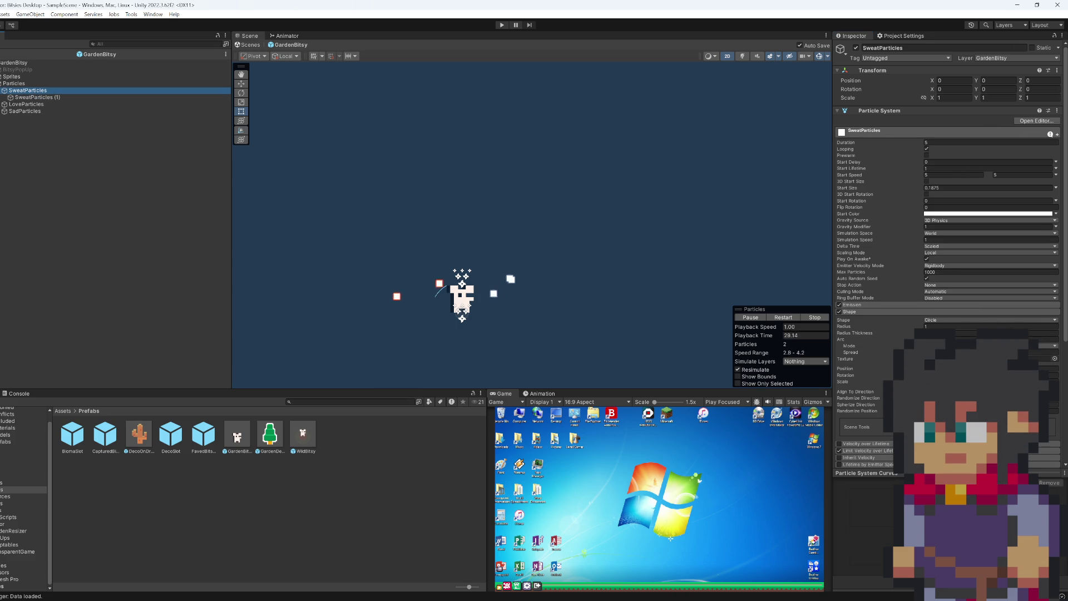
- Set the SweatParticles Shape radius to 1.5
click(934, 326)
text(2)
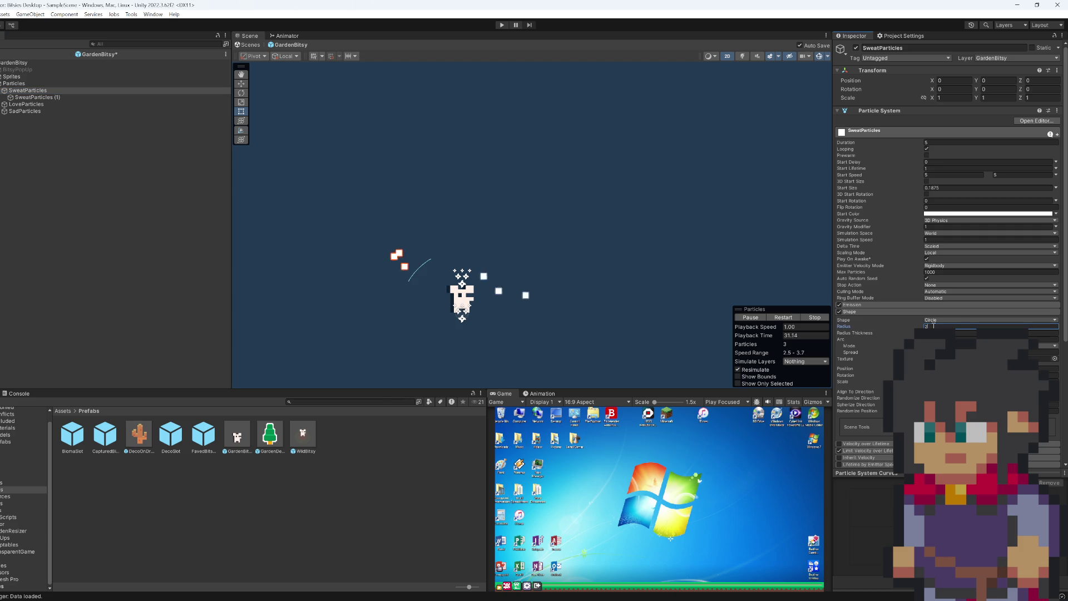
key(BackSpace)
text(1.5)
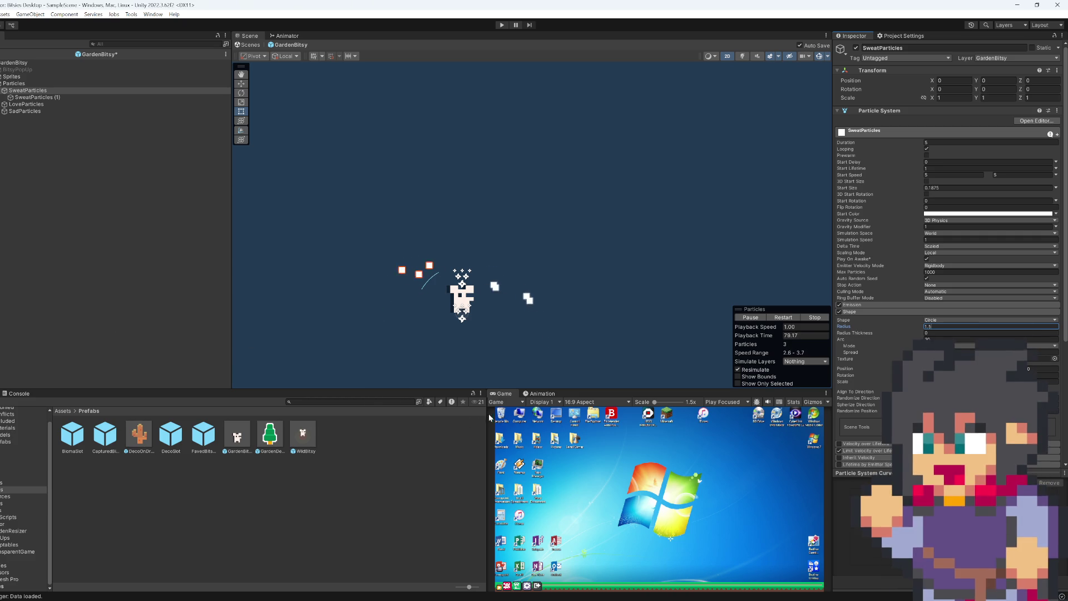
right_click(504, 393)
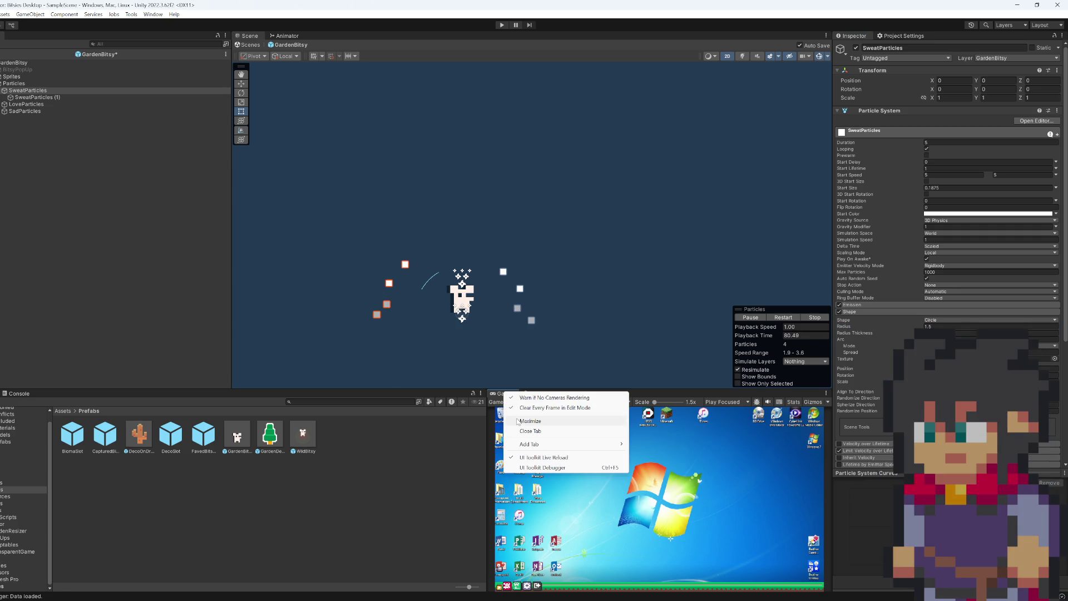
- Maximise the Game view, play, lift the pink and white pets, and poke a critter
click(519, 420)
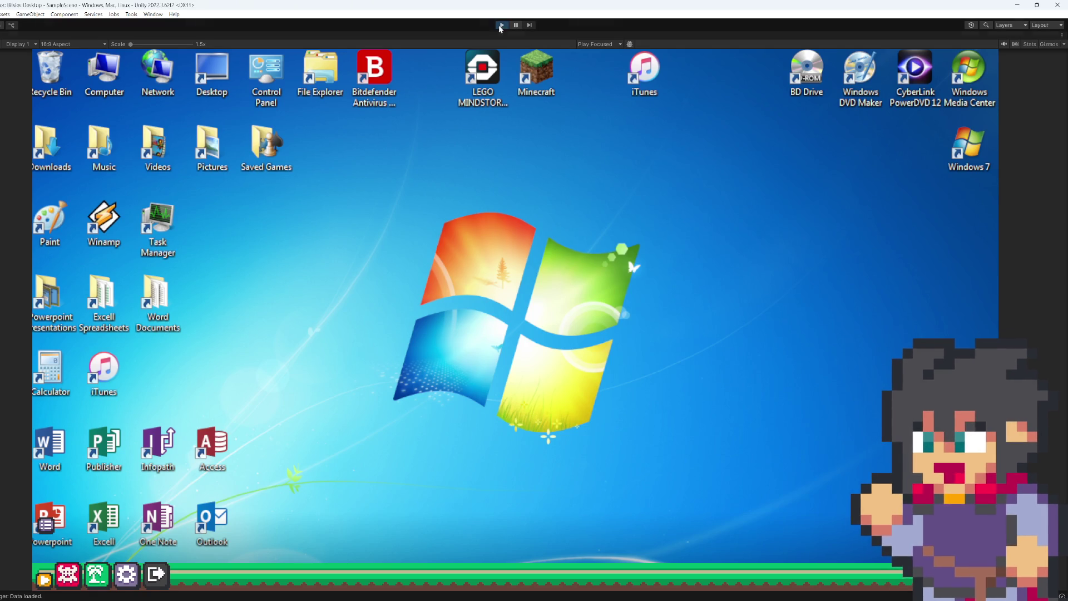
click(501, 25)
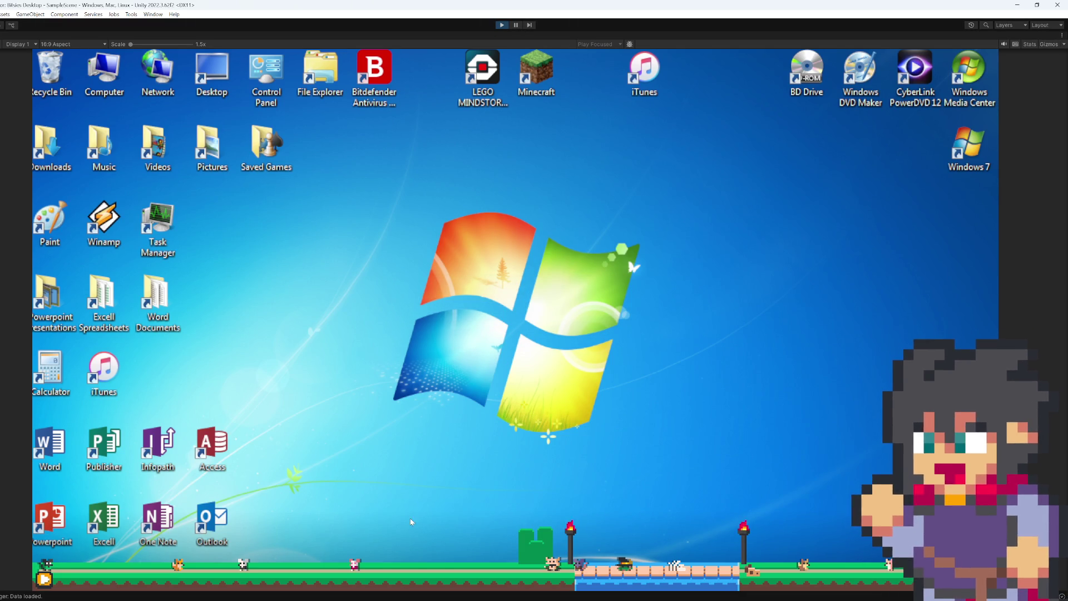
mouse_move(360, 563)
mouse_down()
mouse_move(457, 422)
mouse_move(443, 436)
mouse_up()
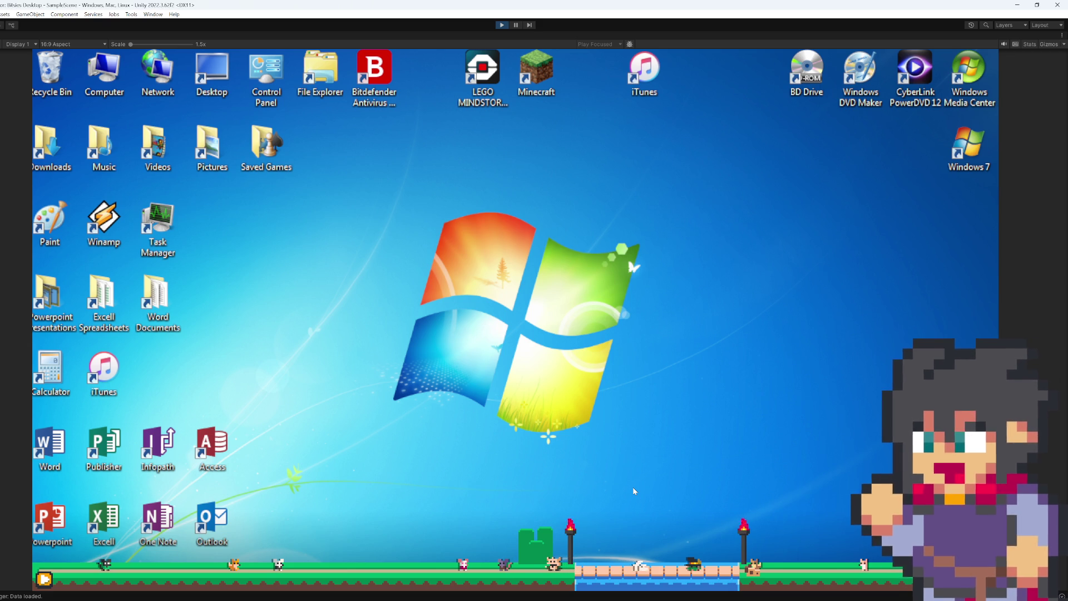
mouse_move(639, 563)
mouse_down()
mouse_move(723, 357)
mouse_move(712, 287)
mouse_move(778, 197)
mouse_move(909, 124)
mouse_move(858, 161)
mouse_up()
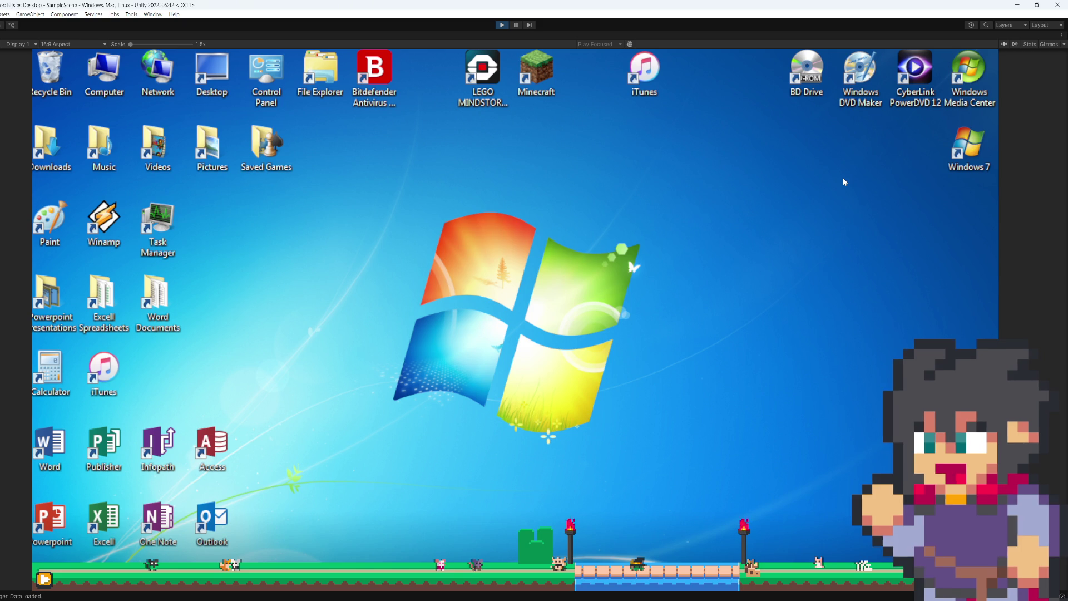
click(558, 563)
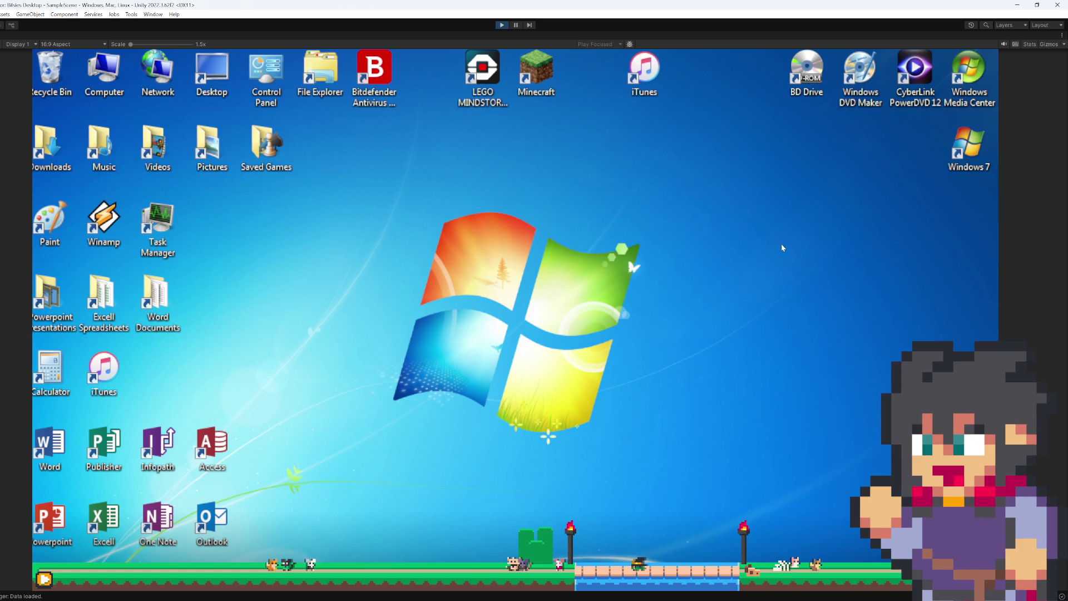
click(45, 579)
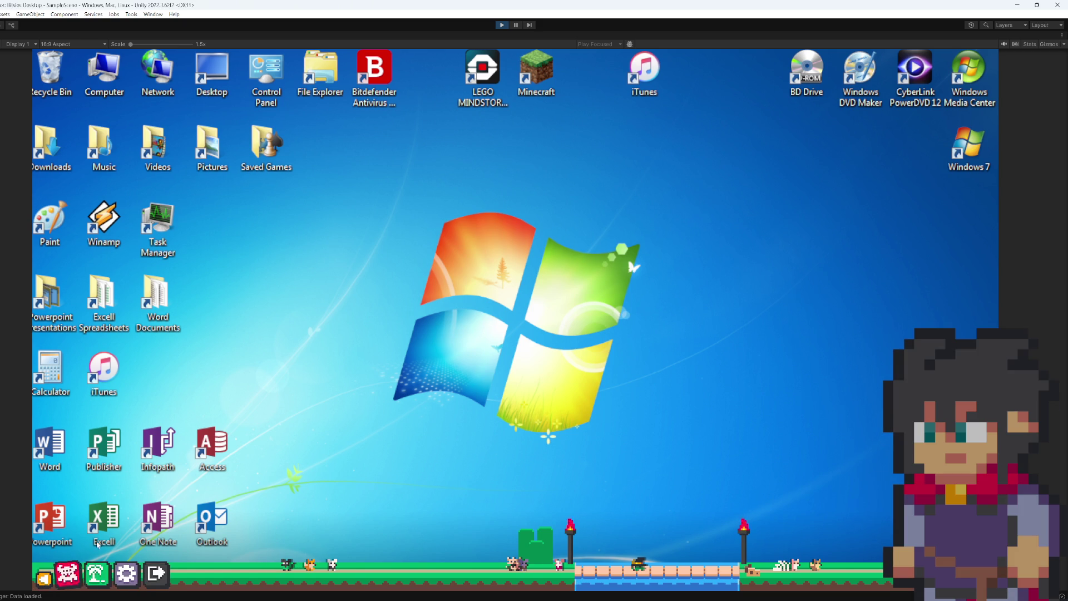
- Place a red torch and a pink torch from My decorations on the ground strip
click(96, 574)
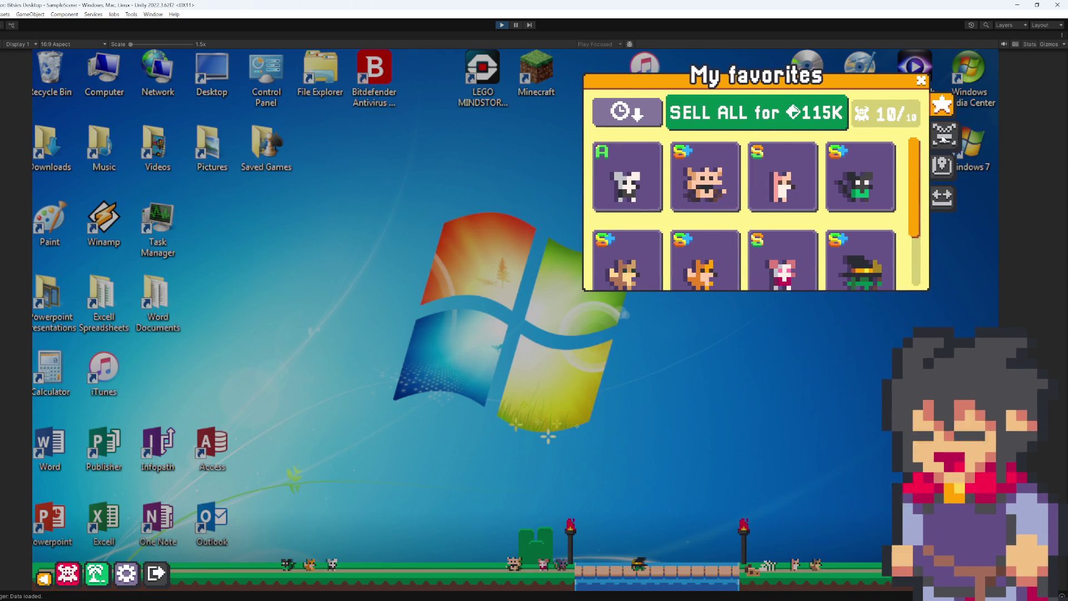
click(759, 246)
scroll(642, 365, down, 2)
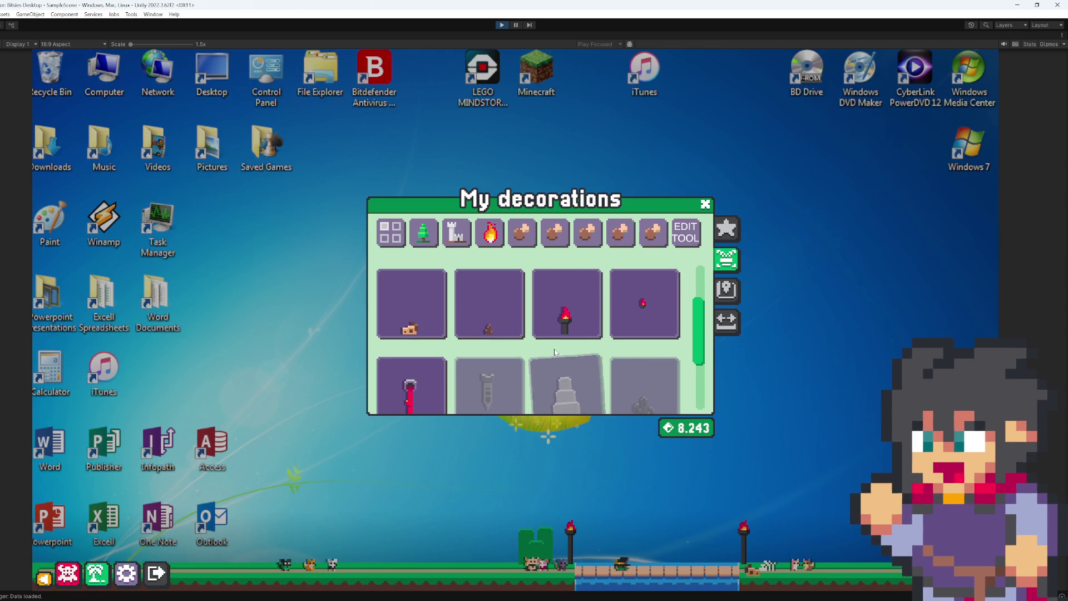
click(573, 334)
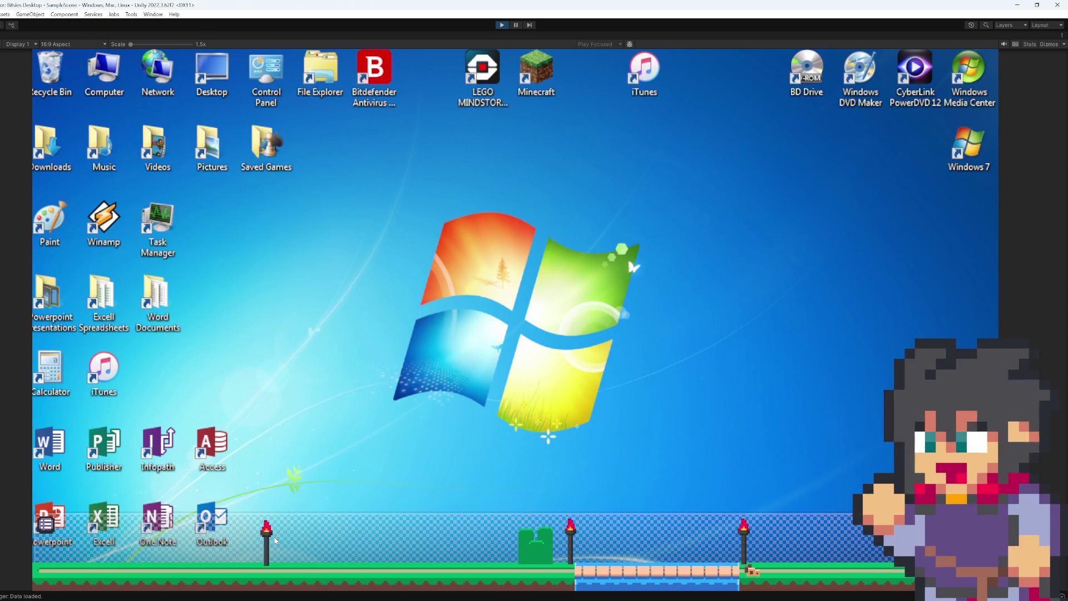
click(275, 555)
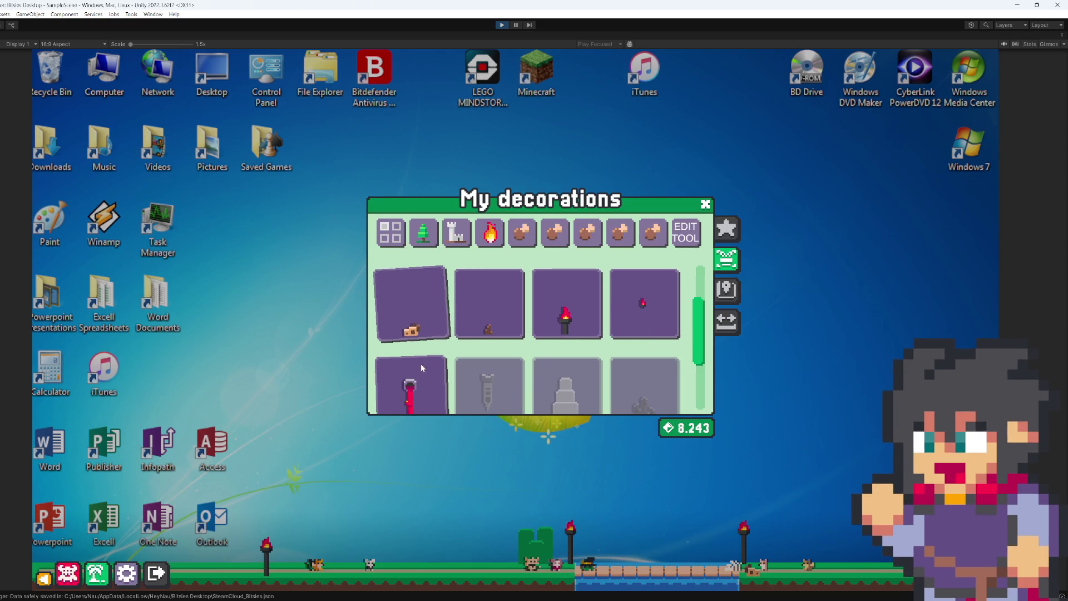
click(410, 385)
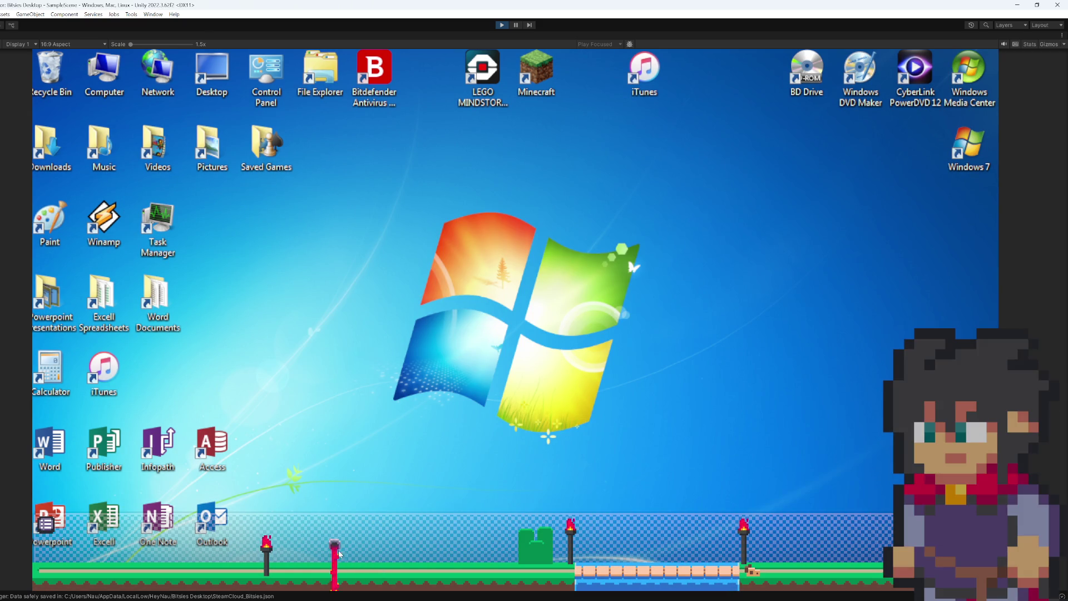
click(273, 555)
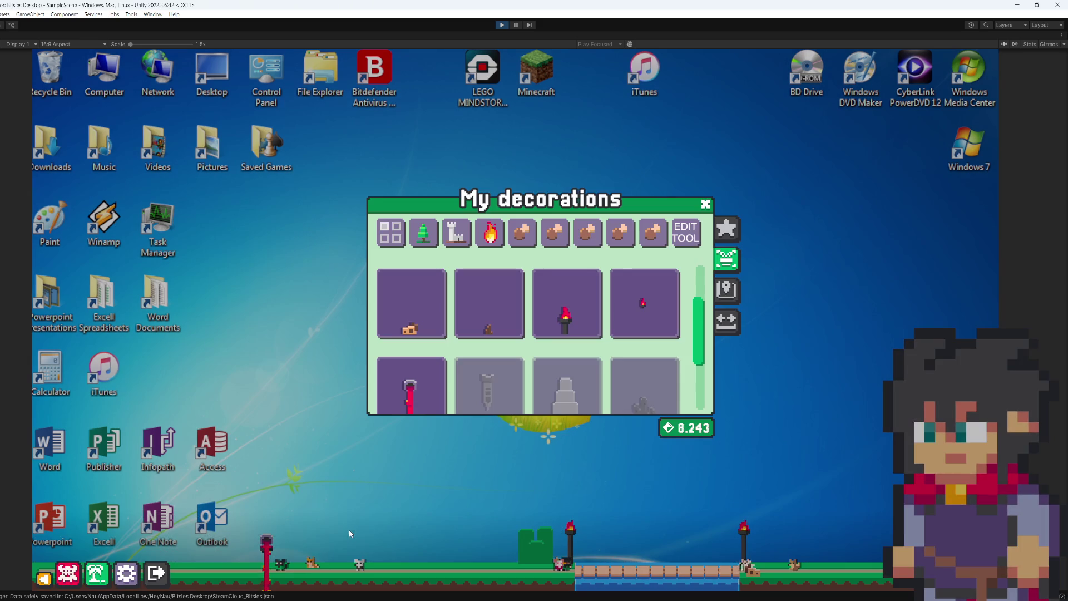
- Remove the pink torch in edit mode, lift the pink creature, then switch to Chrome's Steam search
click(269, 548)
click(270, 548)
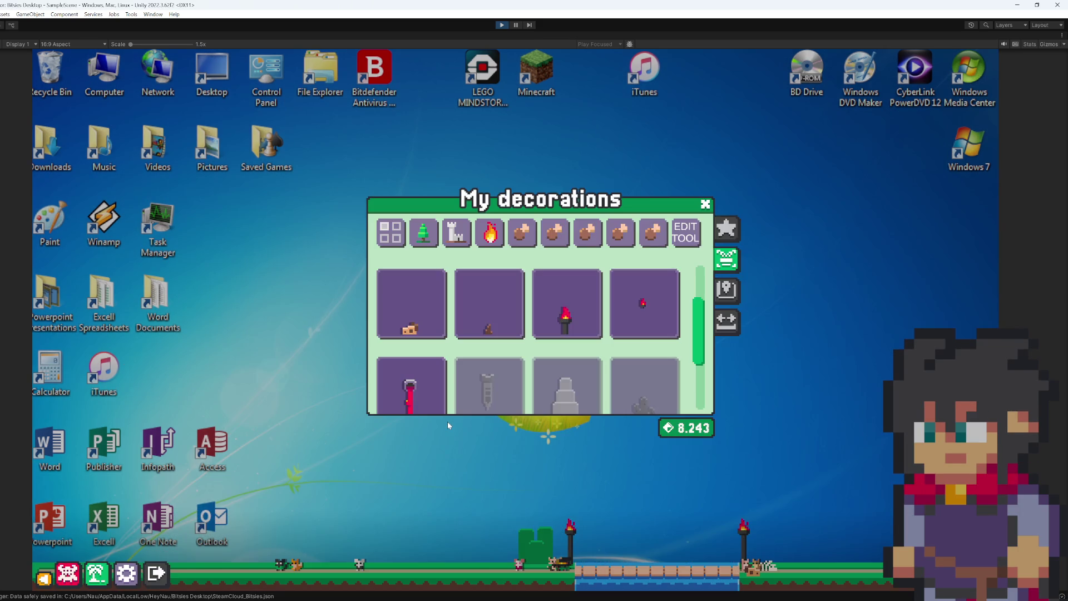
click(448, 426)
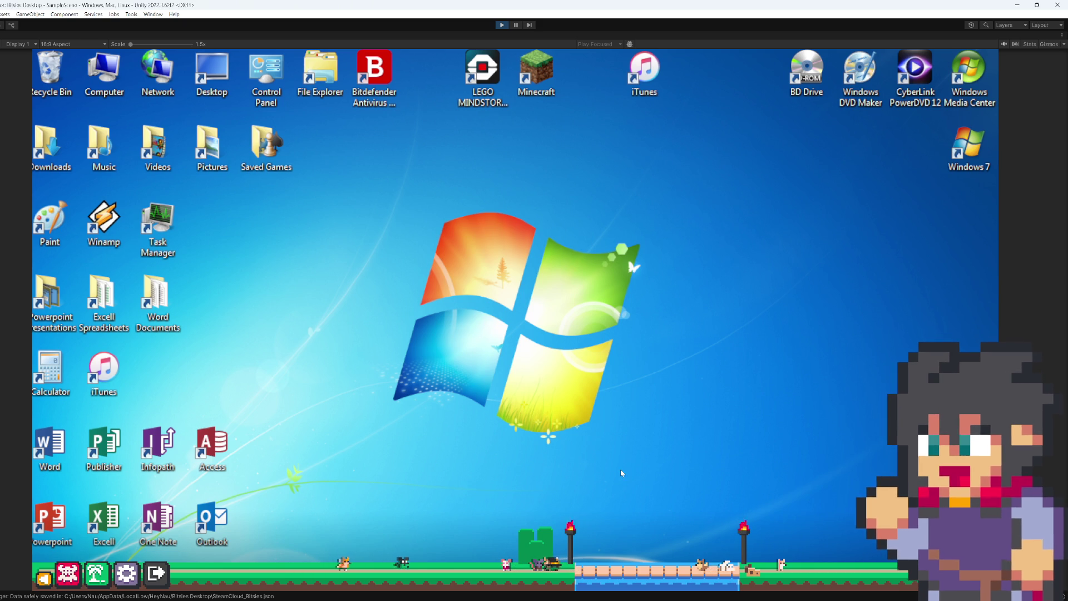
mouse_move(507, 574)
mouse_down()
mouse_move(562, 454)
mouse_move(715, 399)
mouse_move(663, 396)
mouse_move(429, 459)
mouse_up()
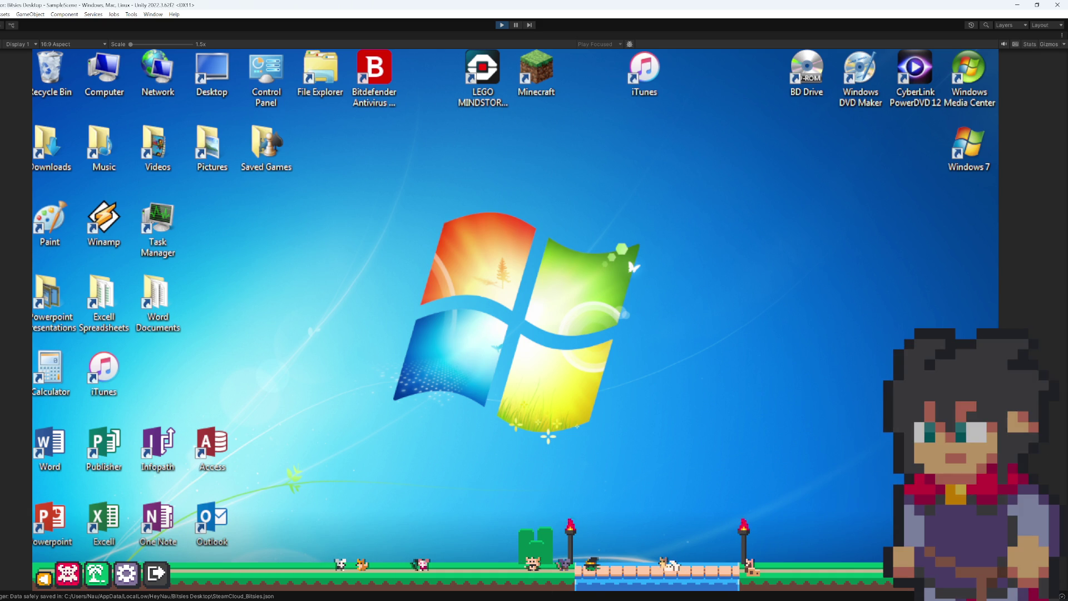
click(547, 590)
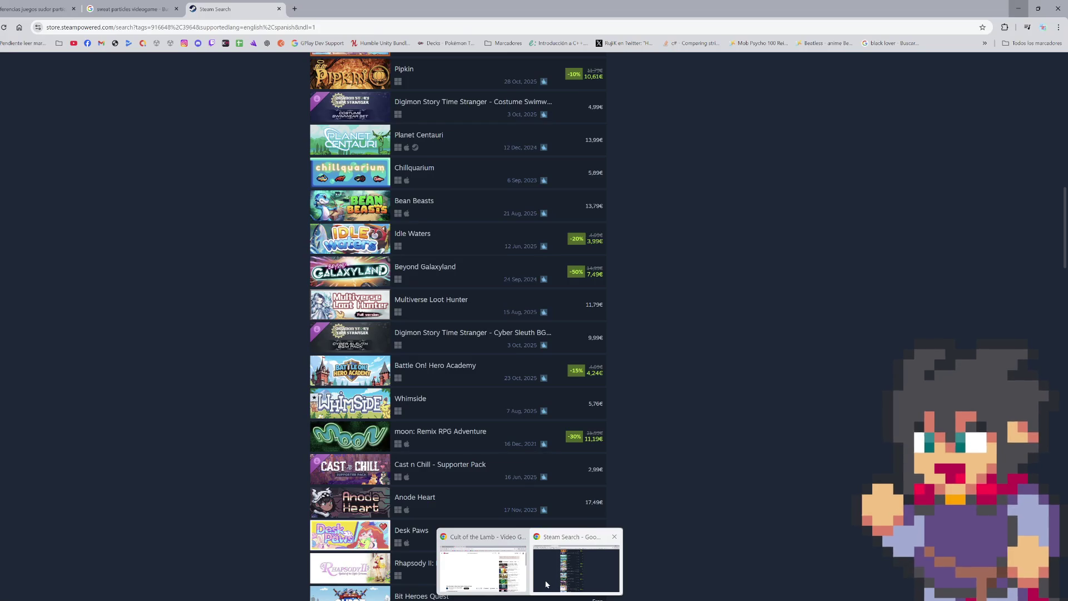
- Open a new Chrome tab and clear the typed 'si' from the address bar
key(ctrl+t)
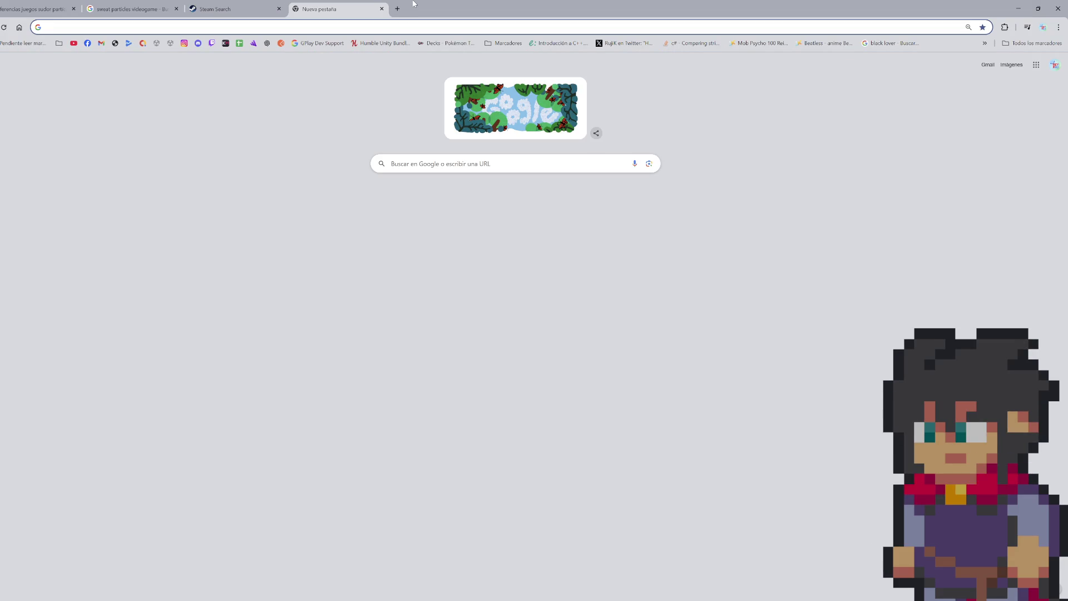
text(sig)
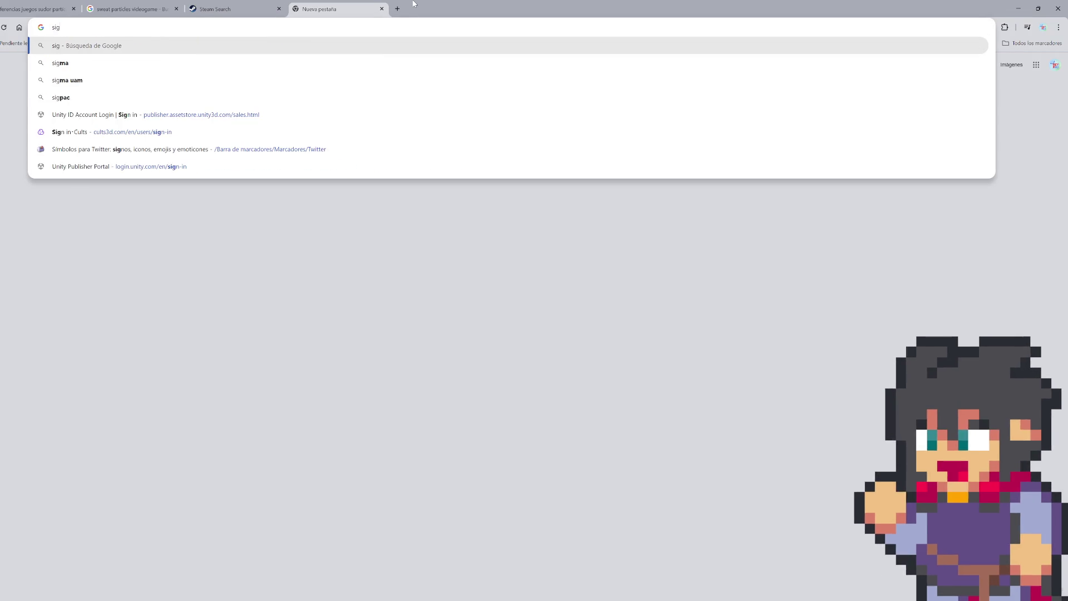
key(BackSpace)
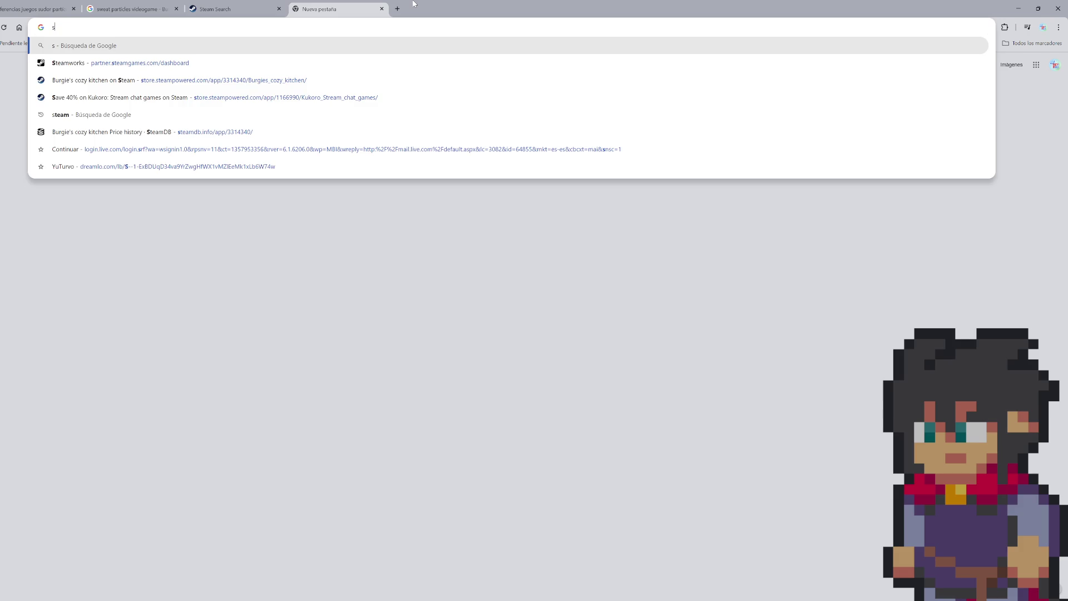
key(BackSpace)
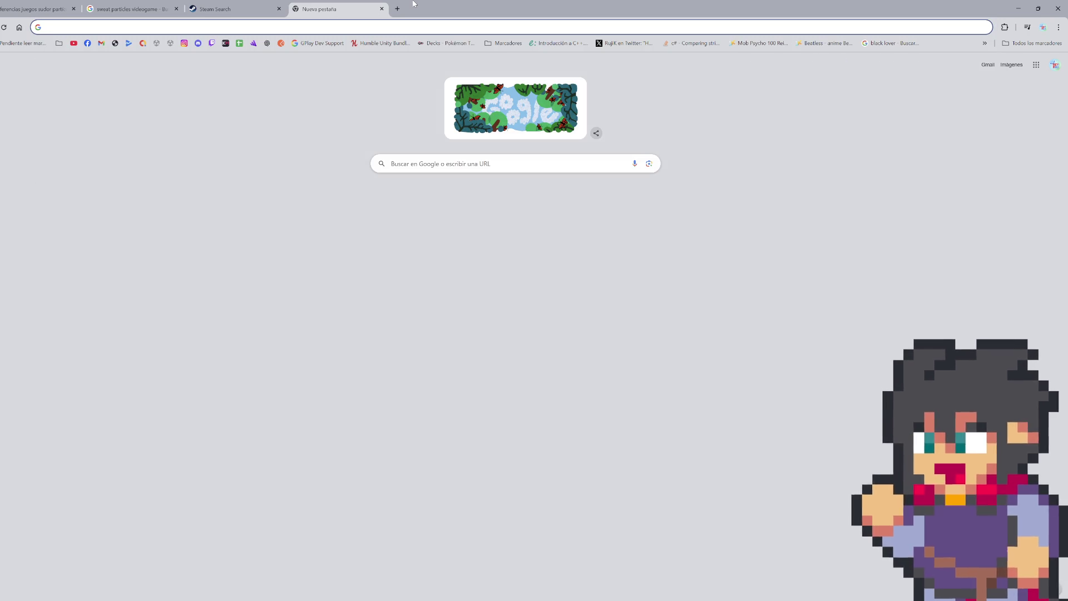
- Search 'singapour' and open the result map centred on Singapur
text(s)
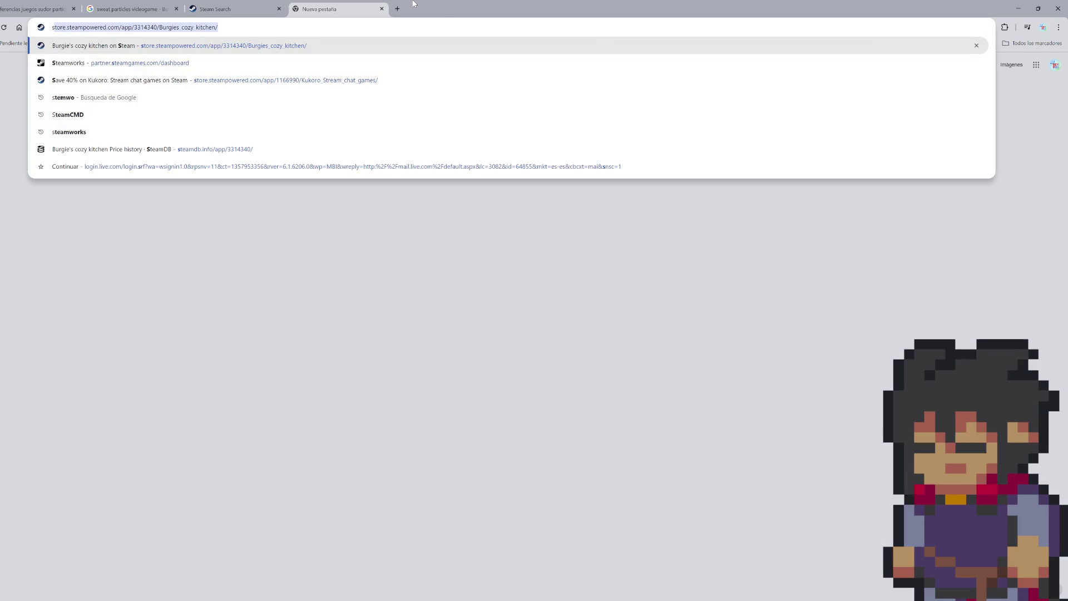
text(ingapour)
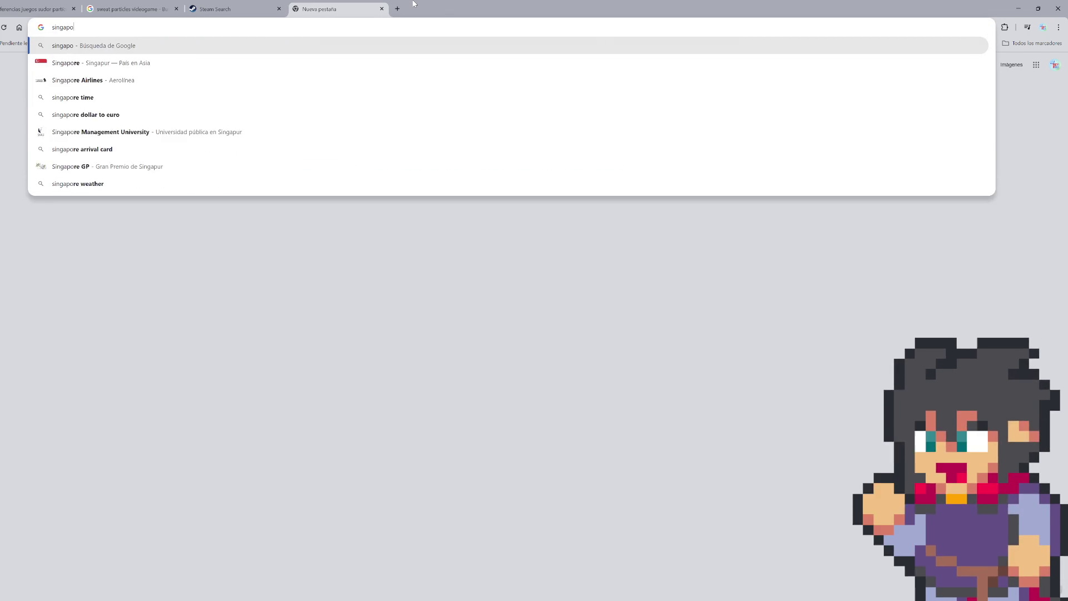
key(Return)
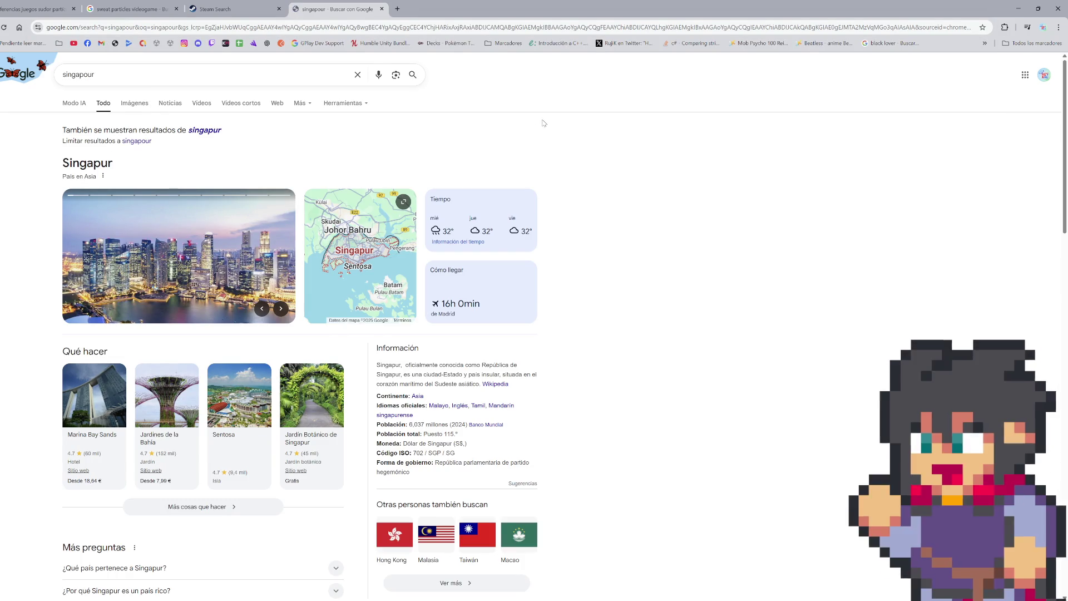
click(331, 288)
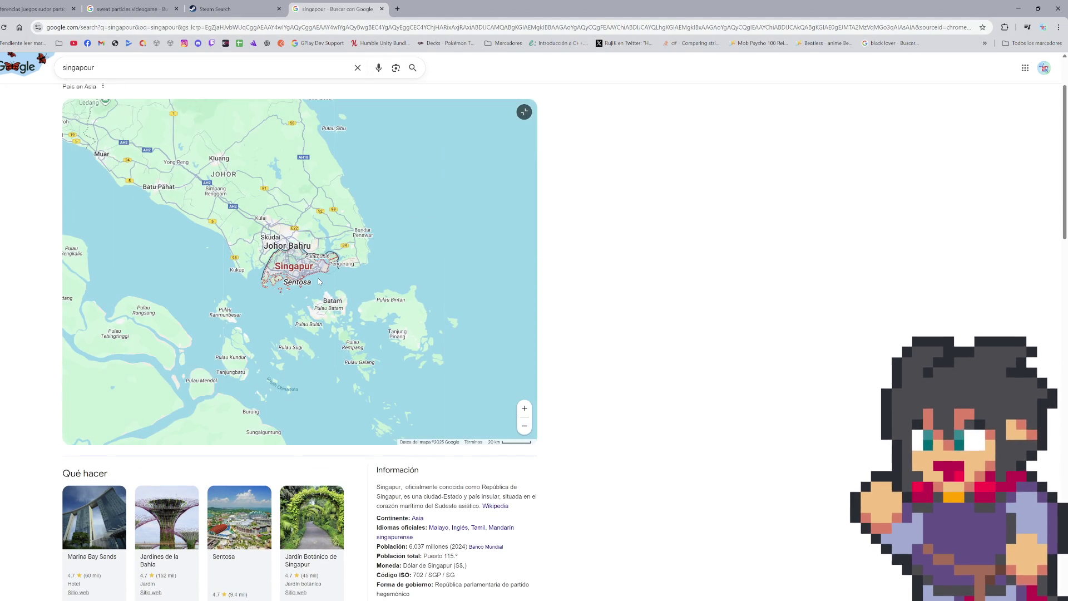
scroll(295, 284, down, 3)
scroll(294, 284, down, 3)
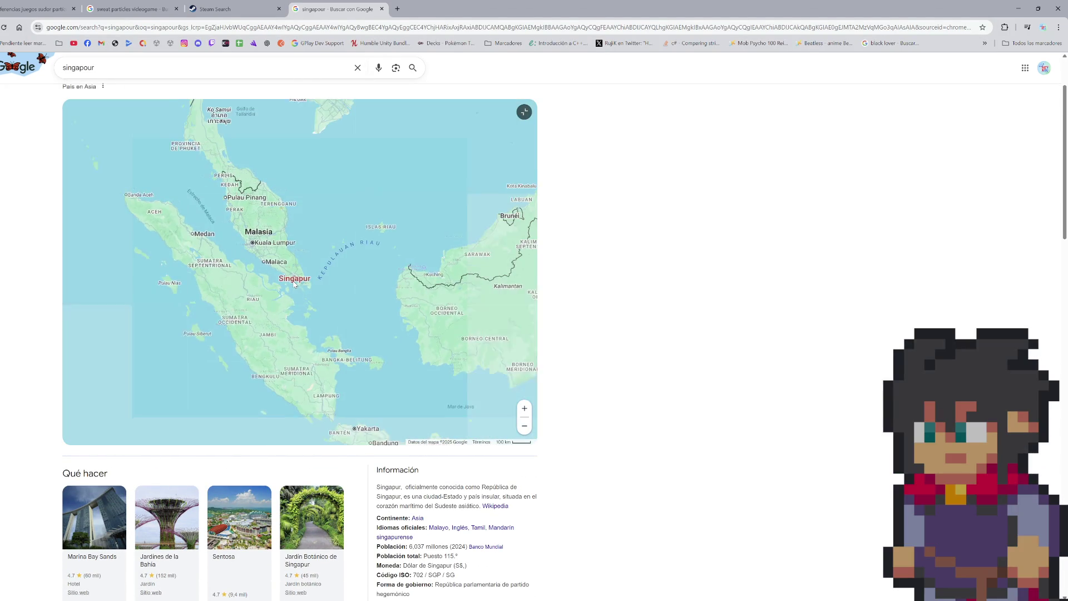
drag(296, 288, 336, 331)
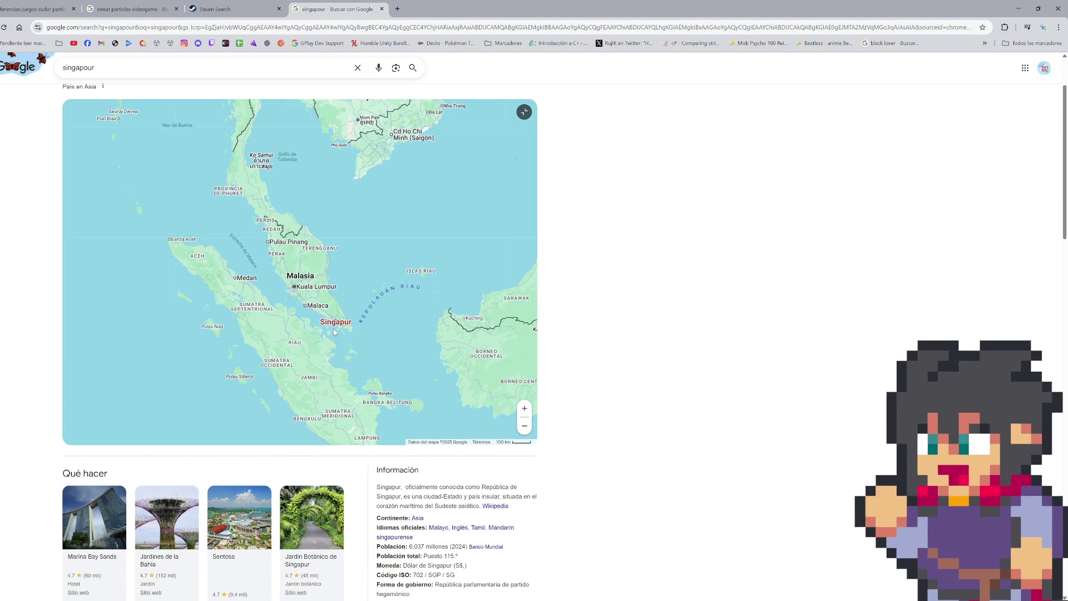
scroll(305, 314, up, 2)
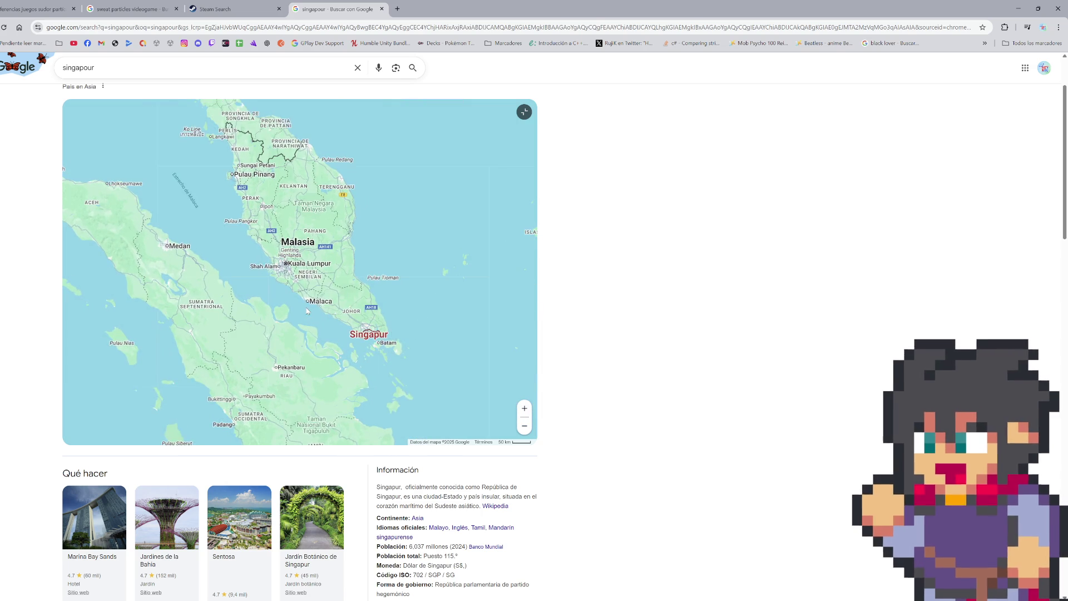
scroll(312, 365, up, 2)
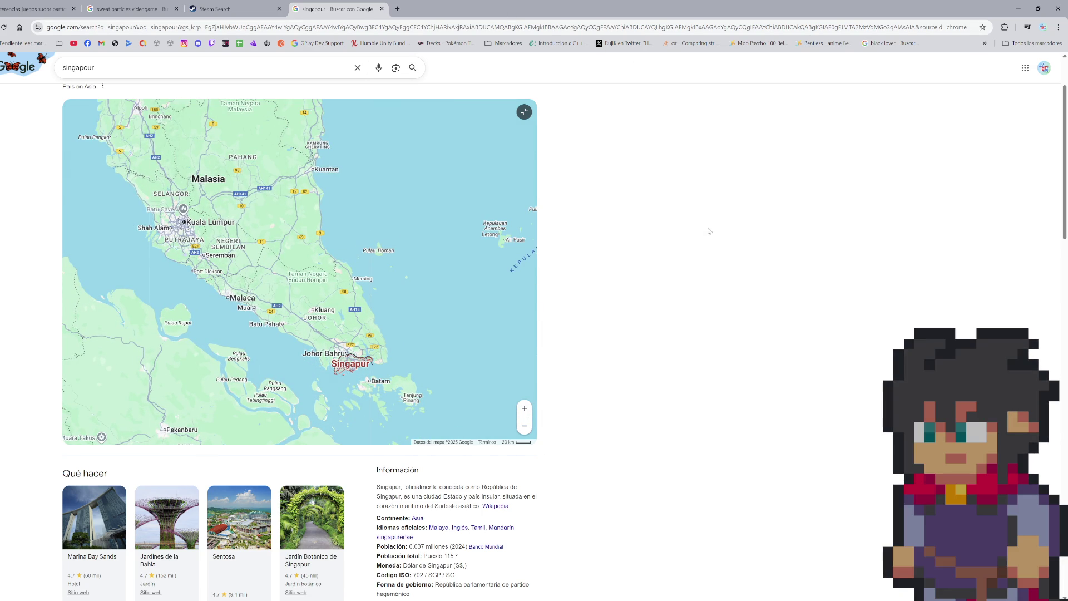
- Pan and zoom the map north to Penang and the Kedah coast
drag(195, 266, 380, 405)
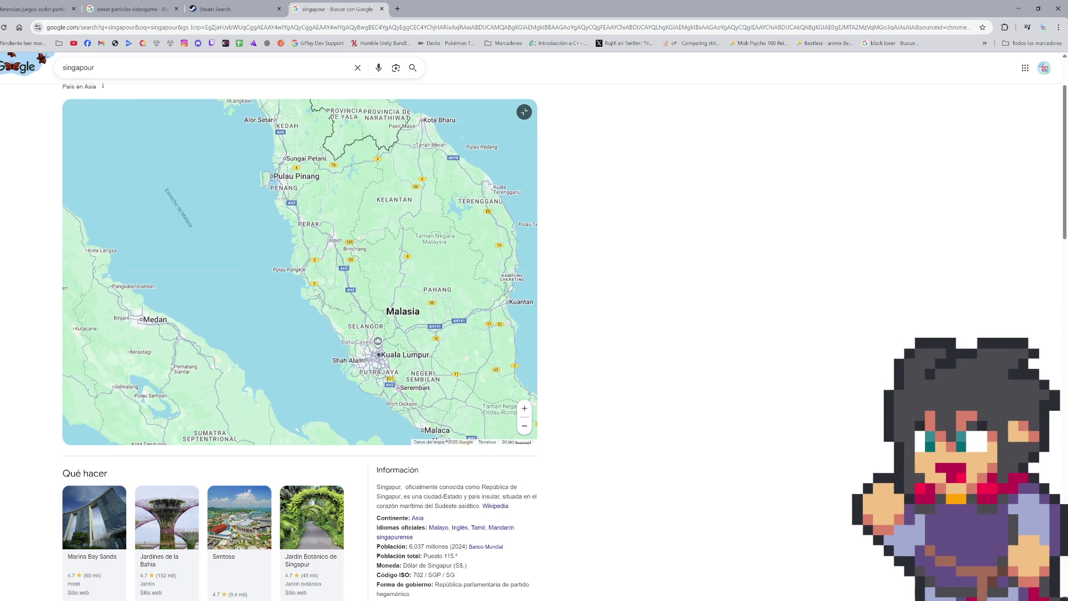
drag(336, 263, 361, 301)
scroll(281, 228, up, 6)
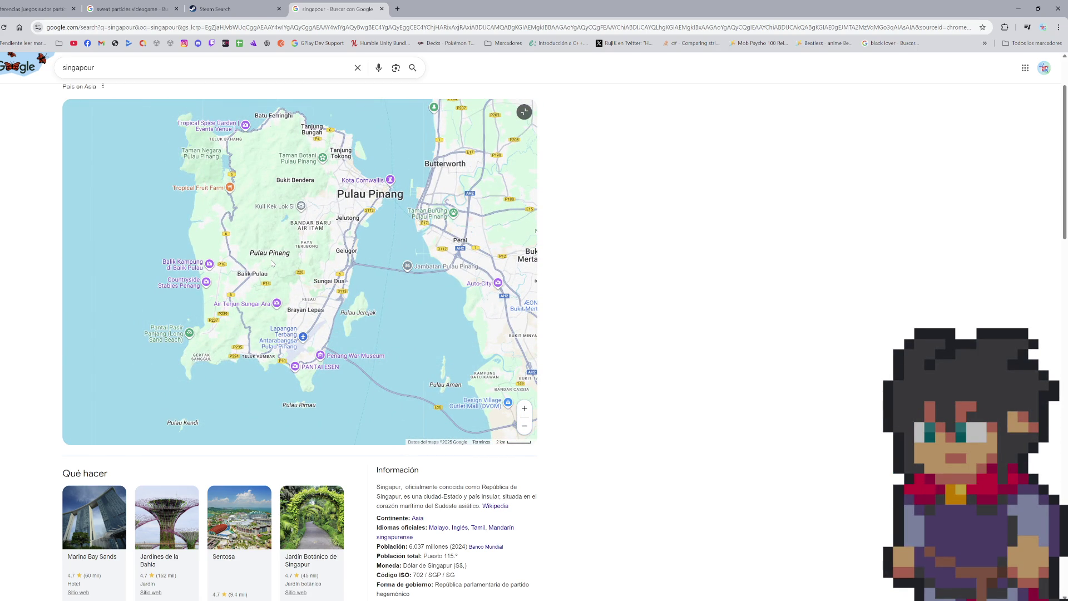
mouse_move(361, 318)
mouse_down()
mouse_move(378, 351)
mouse_move(355, 356)
mouse_up()
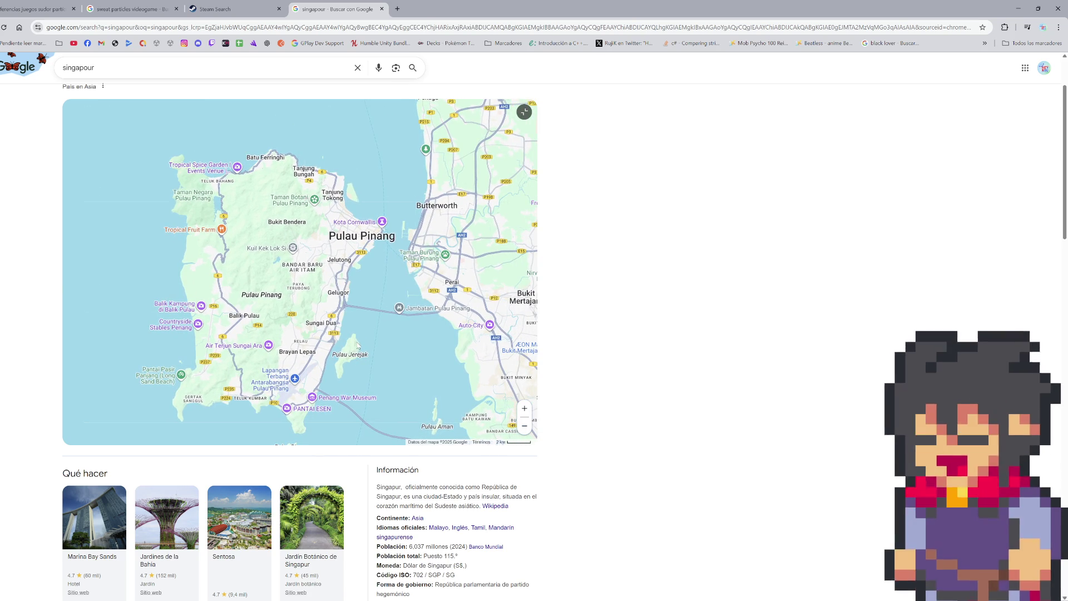
scroll(357, 346, down, 3)
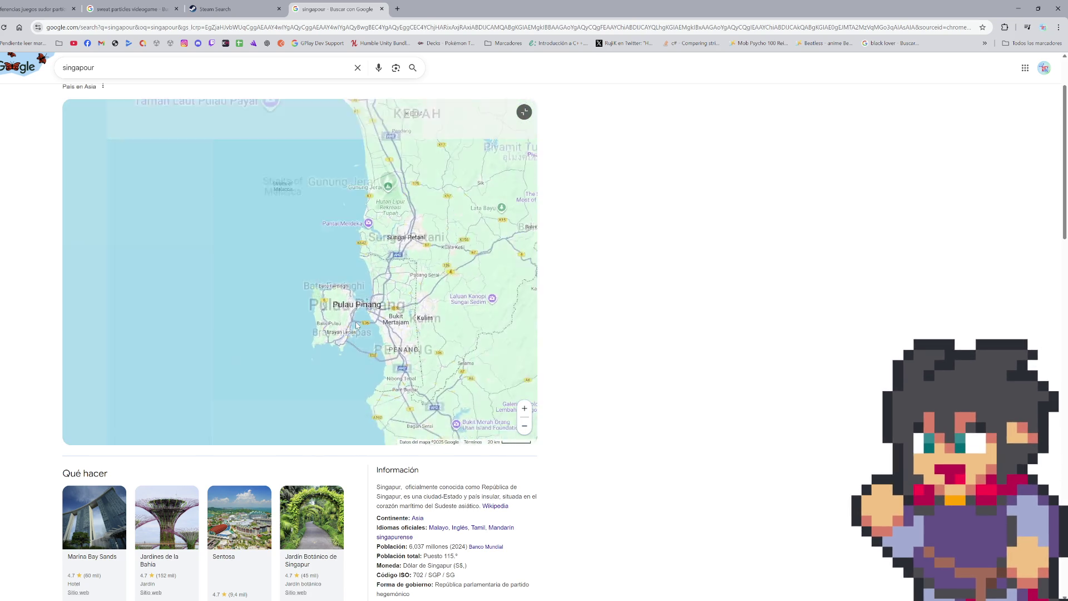
drag(356, 325, 370, 429)
scroll(328, 302, down, 4)
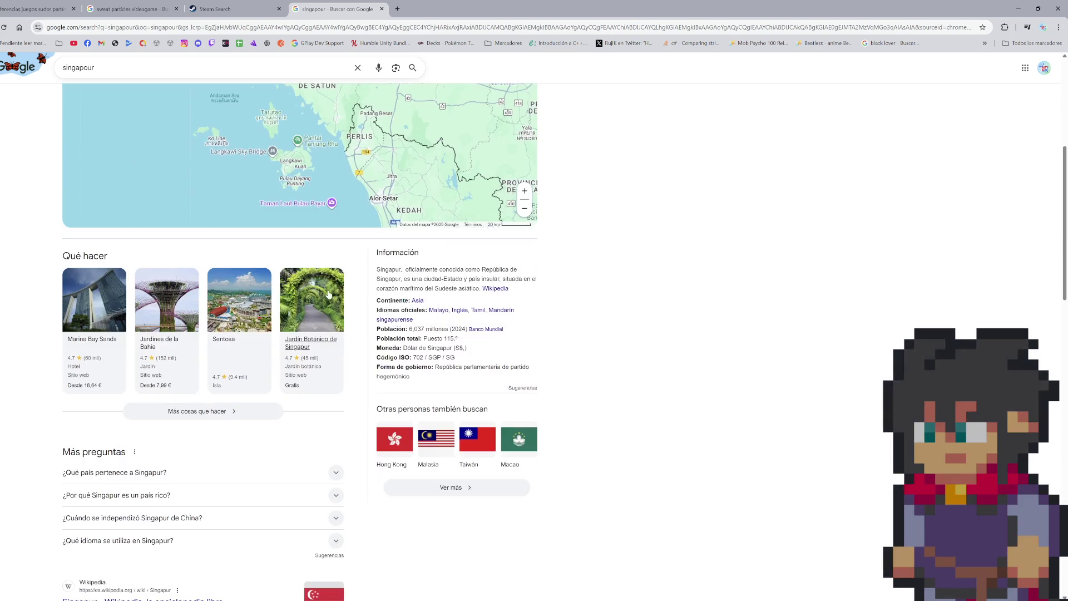
scroll(329, 302, up, 4)
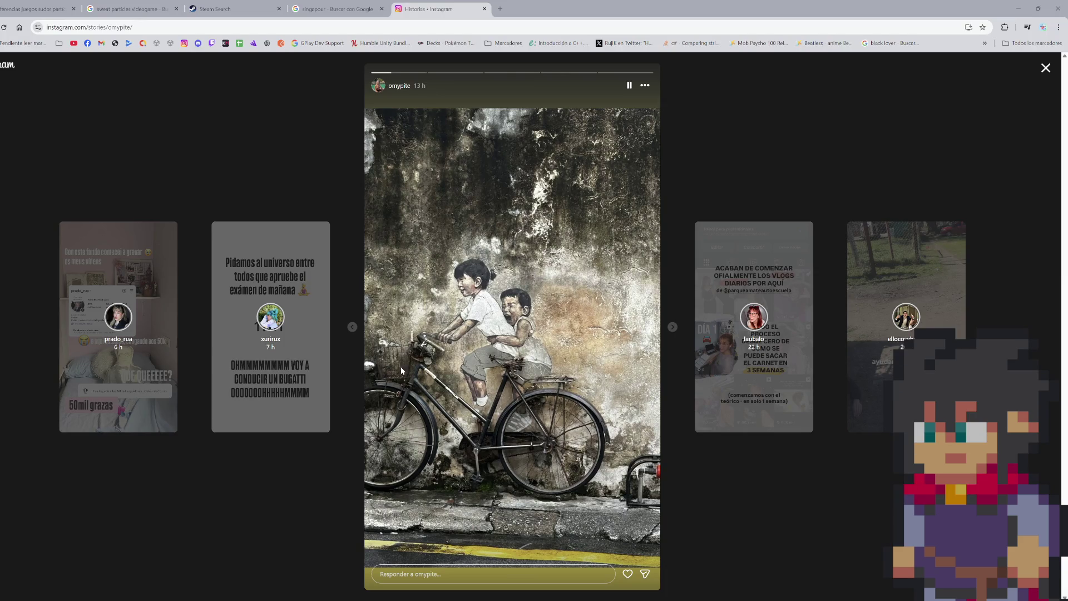
- Advance four story photos to the George Town boardwalk and close the Instagram tab
click(672, 327)
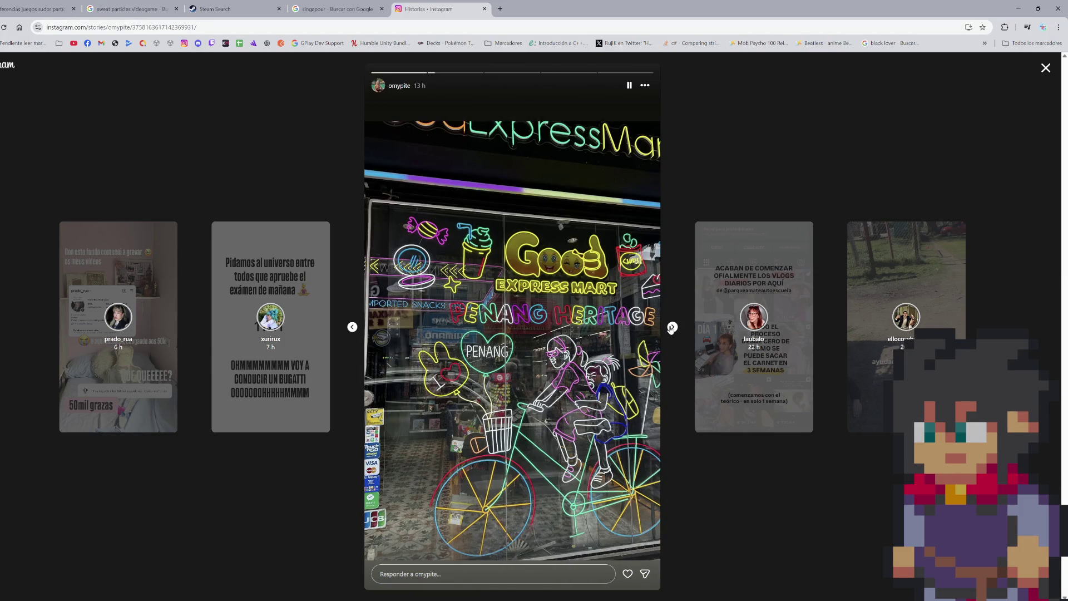
click(673, 327)
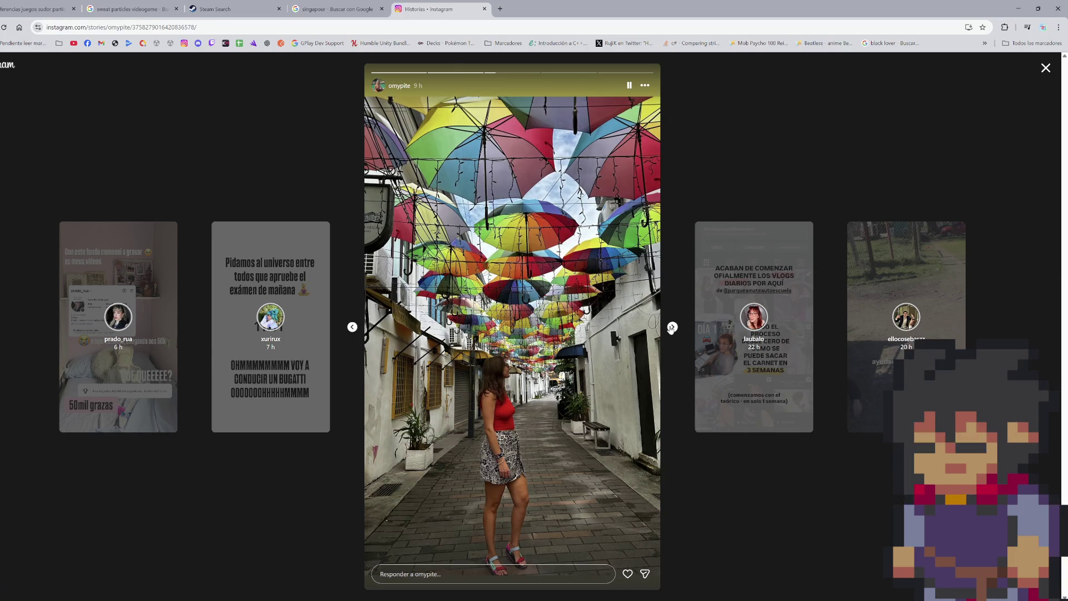
click(672, 327)
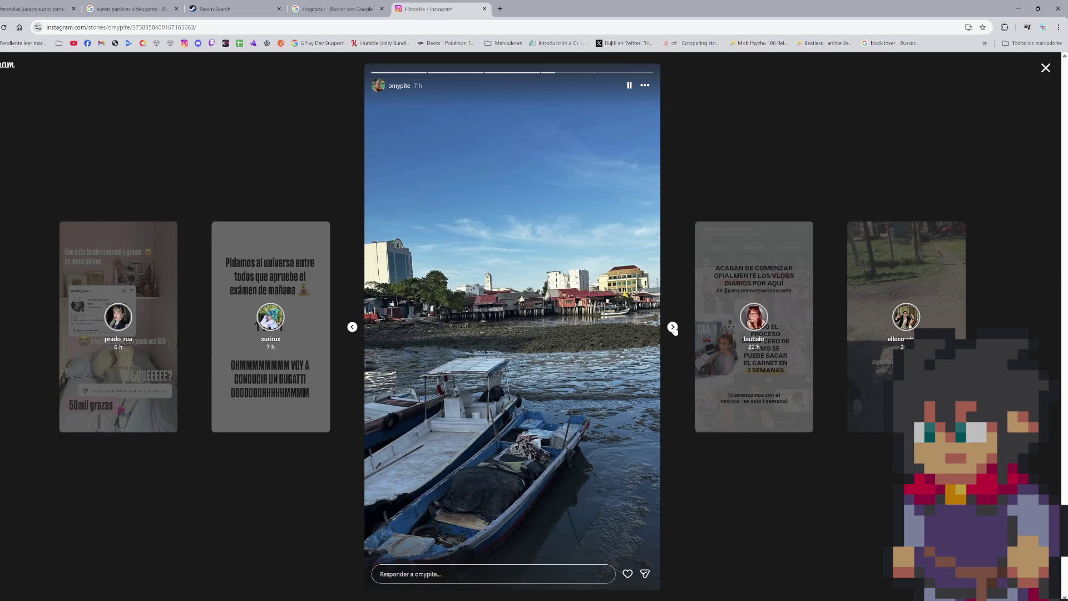
click(672, 327)
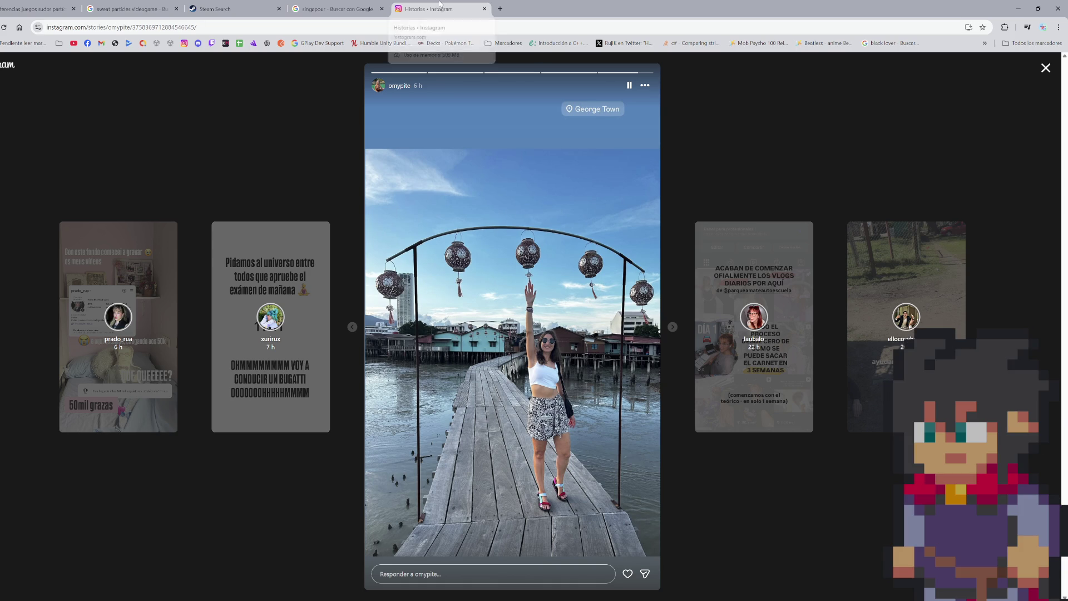
middle_click(440, 4)
click(257, 25)
- Search the web for google maps and go to the Google Maps site
text(google maps)
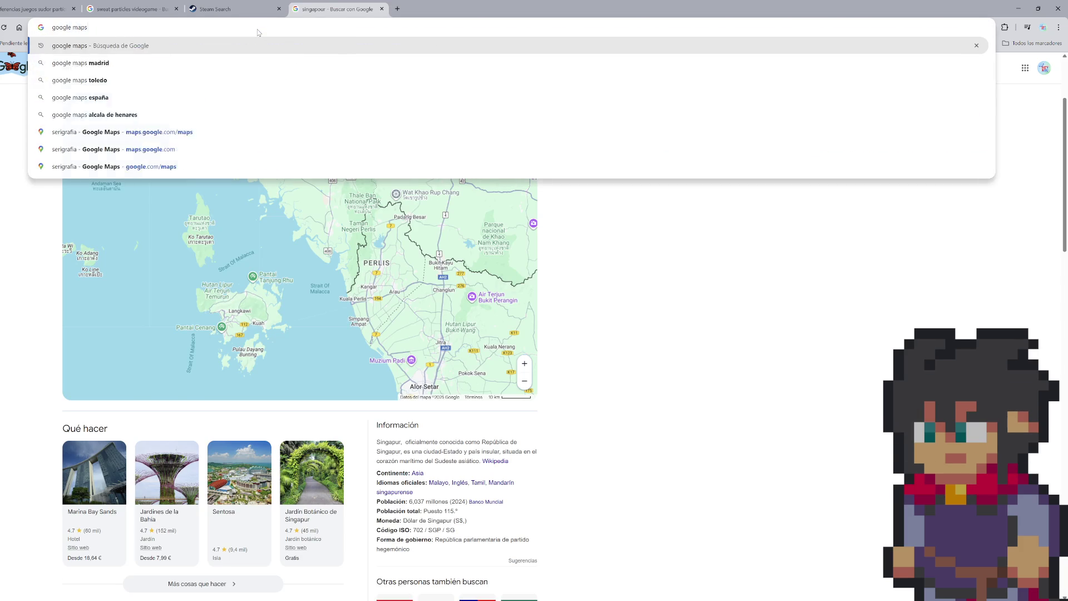
key(Return)
click(78, 151)
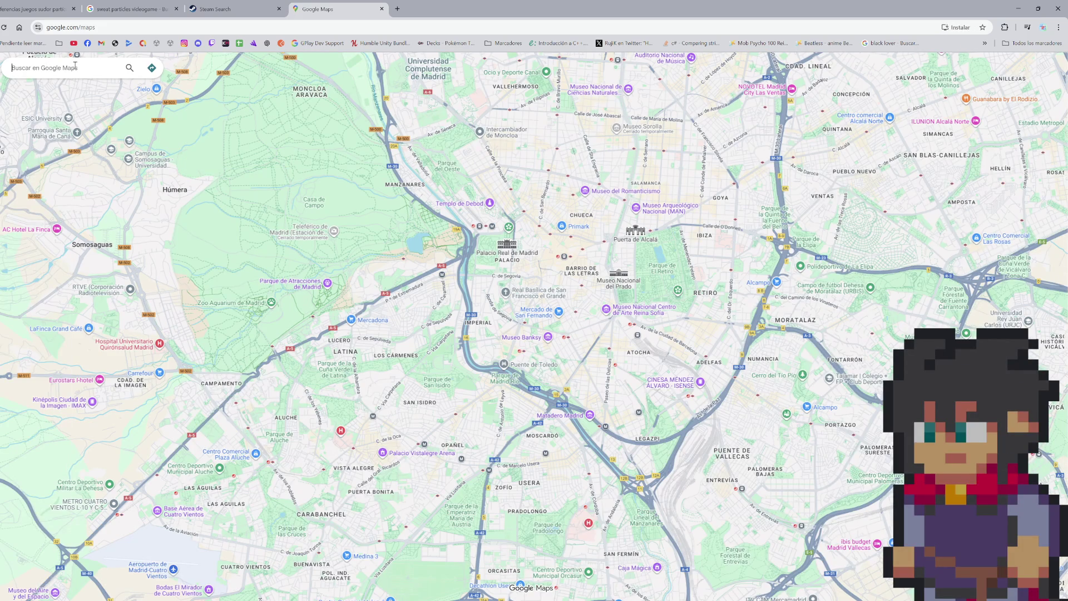
- Search Google Maps for George Town, then refine the search to George Town in Malaysia
text(george town)
key(Return)
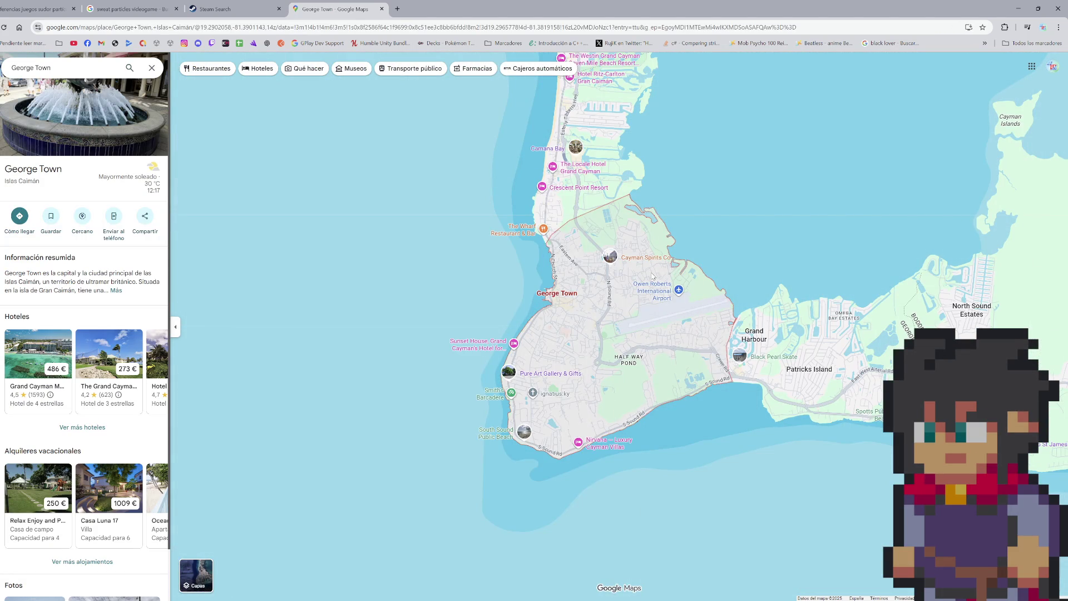
scroll(636, 281, down, 3)
scroll(679, 273, down, 5)
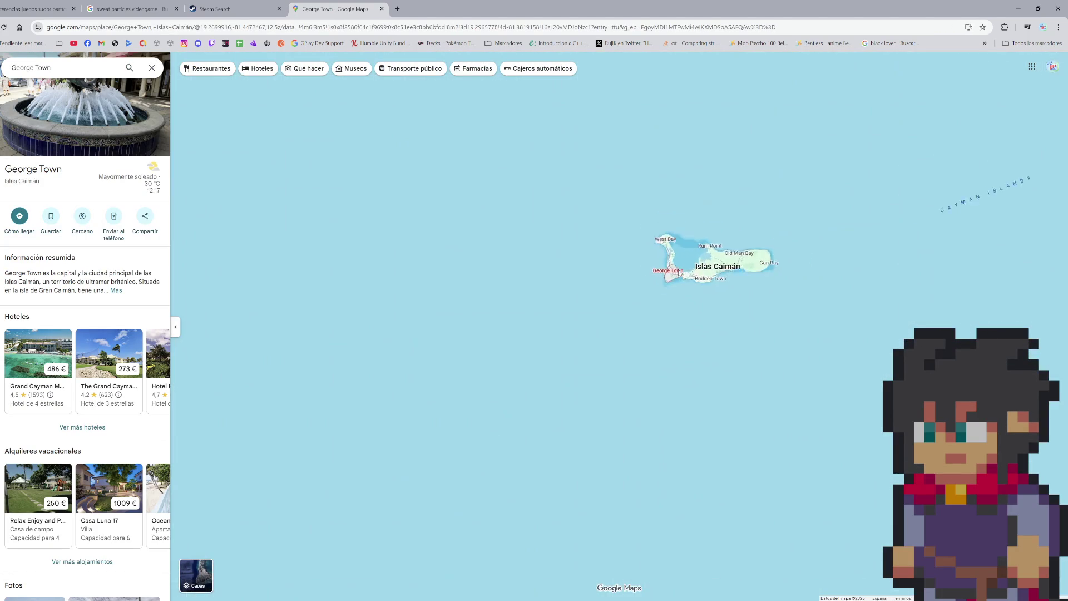
scroll(472, 323, down, 3)
scroll(473, 322, down, 3)
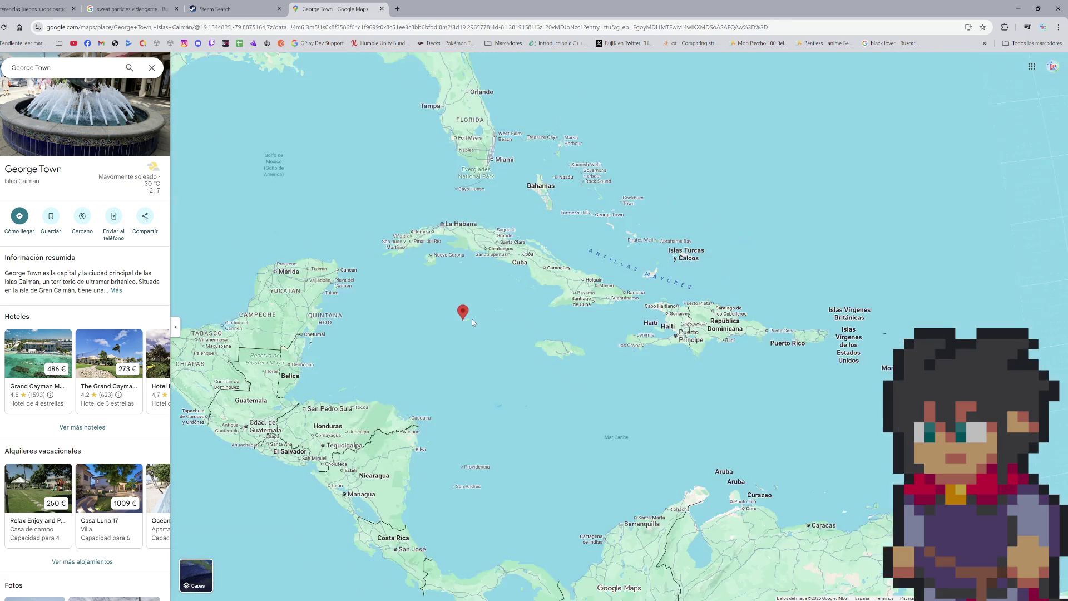
click(61, 67)
text(ma)
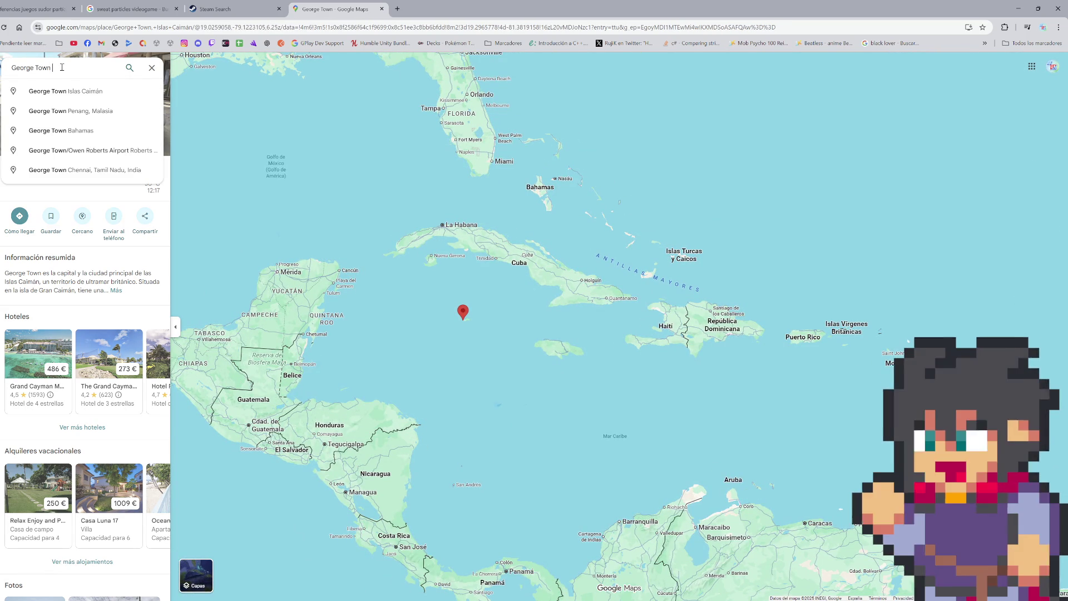
text(la)
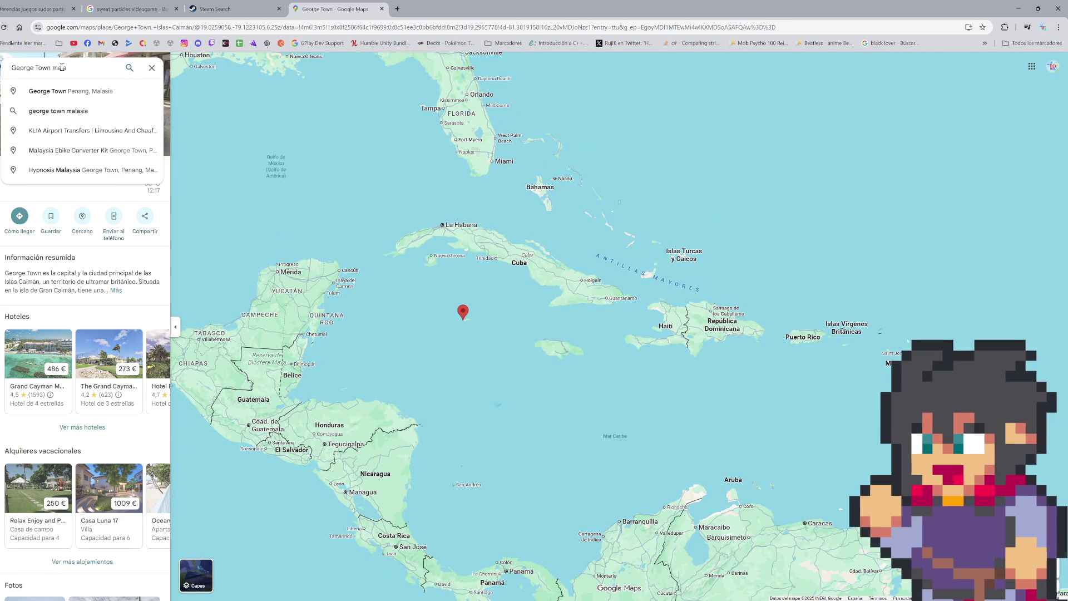
key(Return)
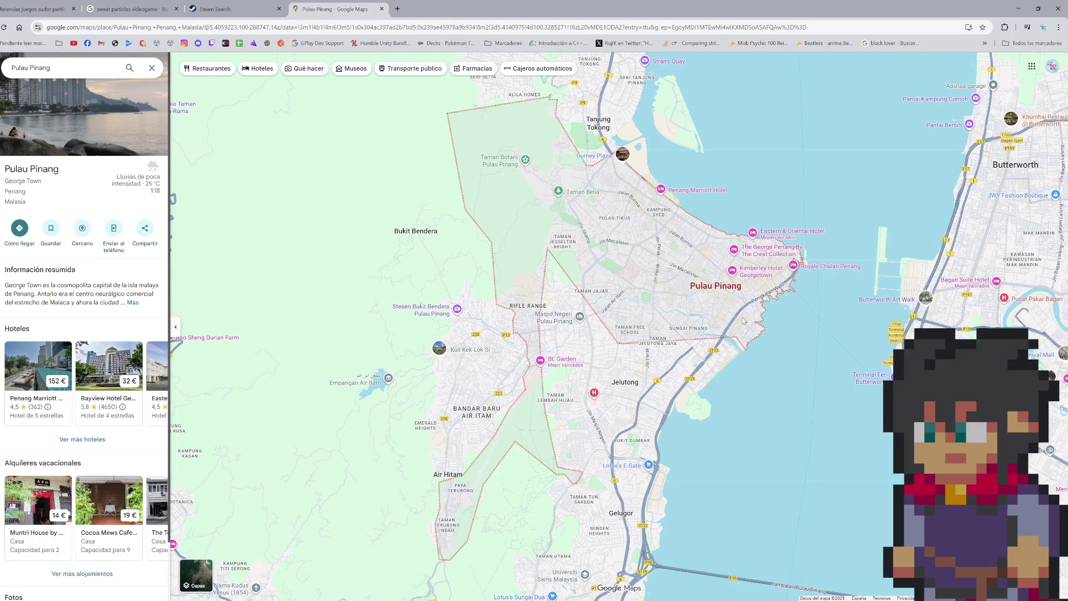
- Pan the map from Penang across the mainland toward Kuala Lumpur and further south-east
scroll(718, 297, down, 3)
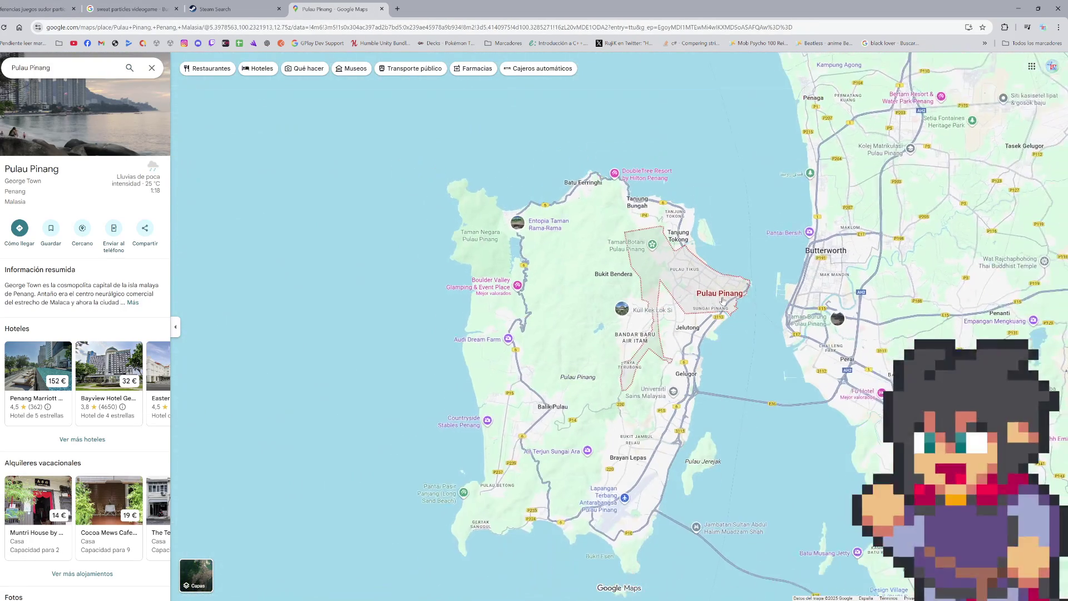
mouse_move(748, 349)
mouse_down()
mouse_move(679, 328)
mouse_move(567, 330)
mouse_up()
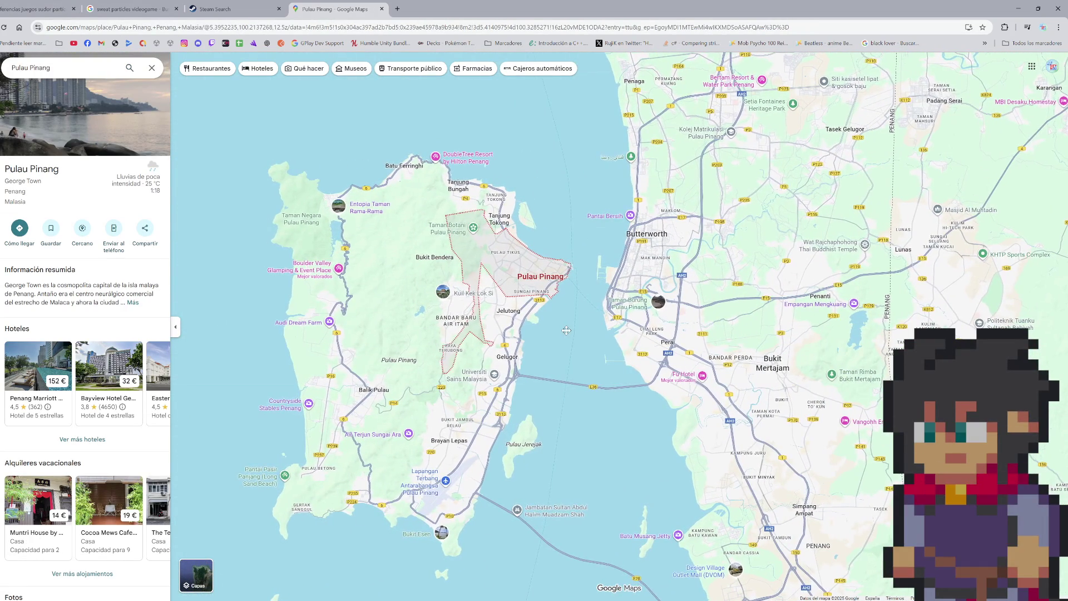
scroll(567, 330, down, 2)
scroll(552, 350, down, 2)
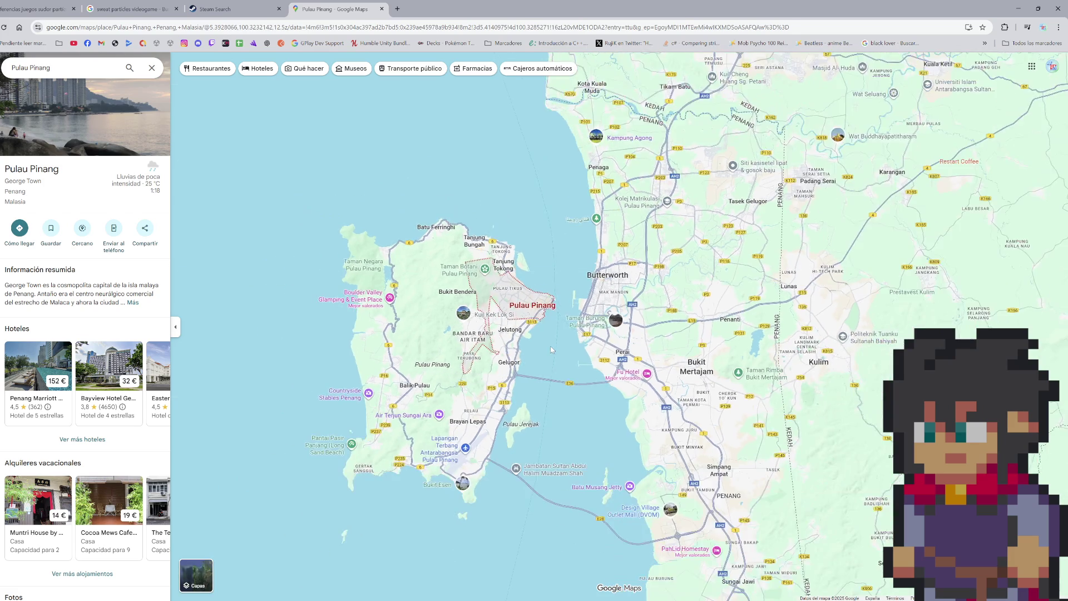
scroll(550, 349, down, 5)
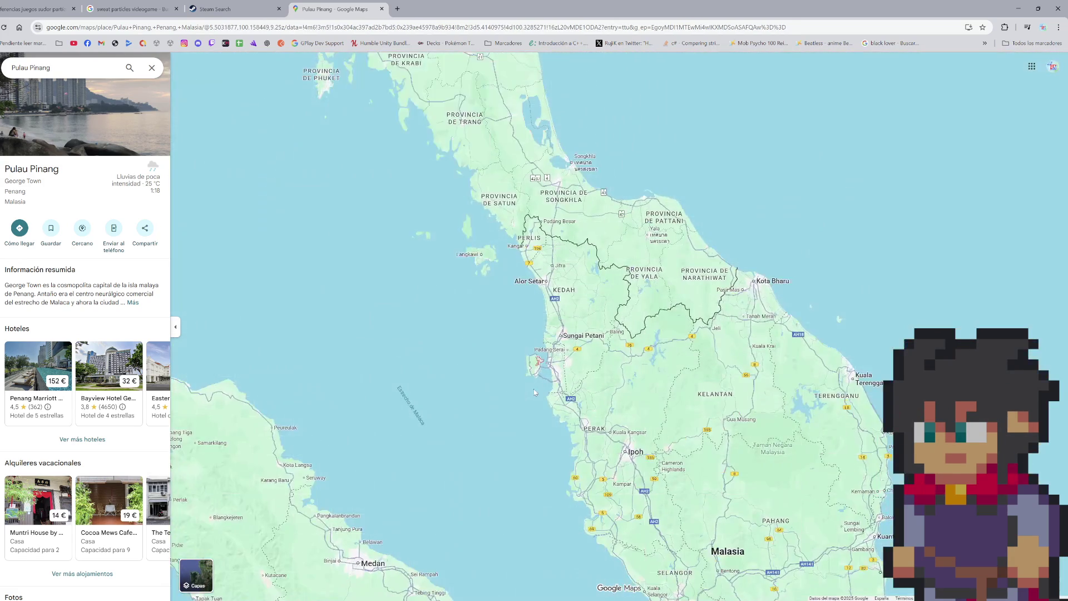
drag(534, 392, 534, 266)
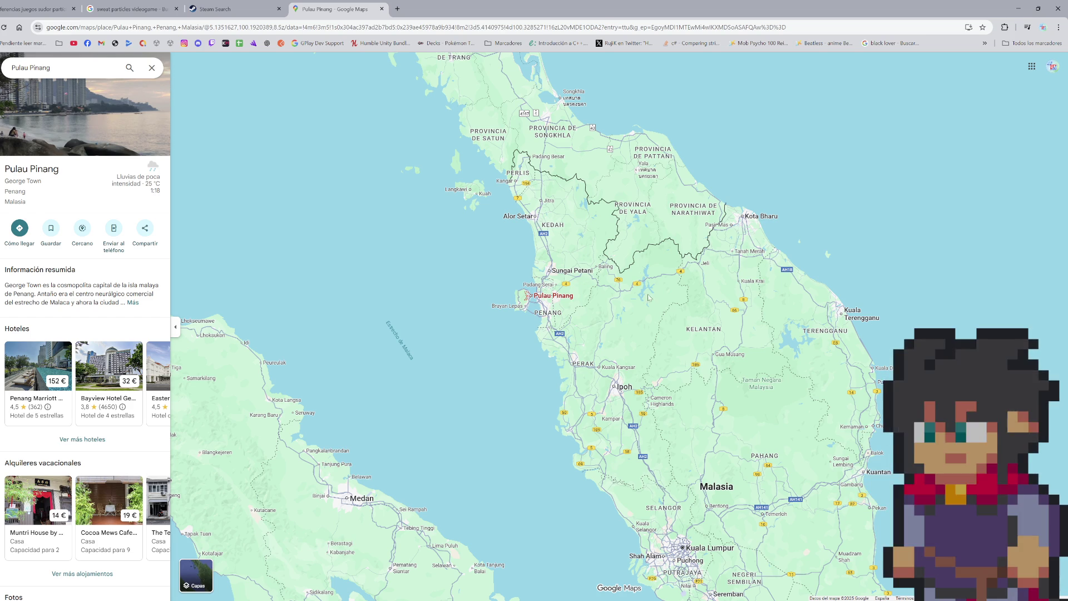
scroll(734, 354, down, 1)
drag(731, 452, 674, 395)
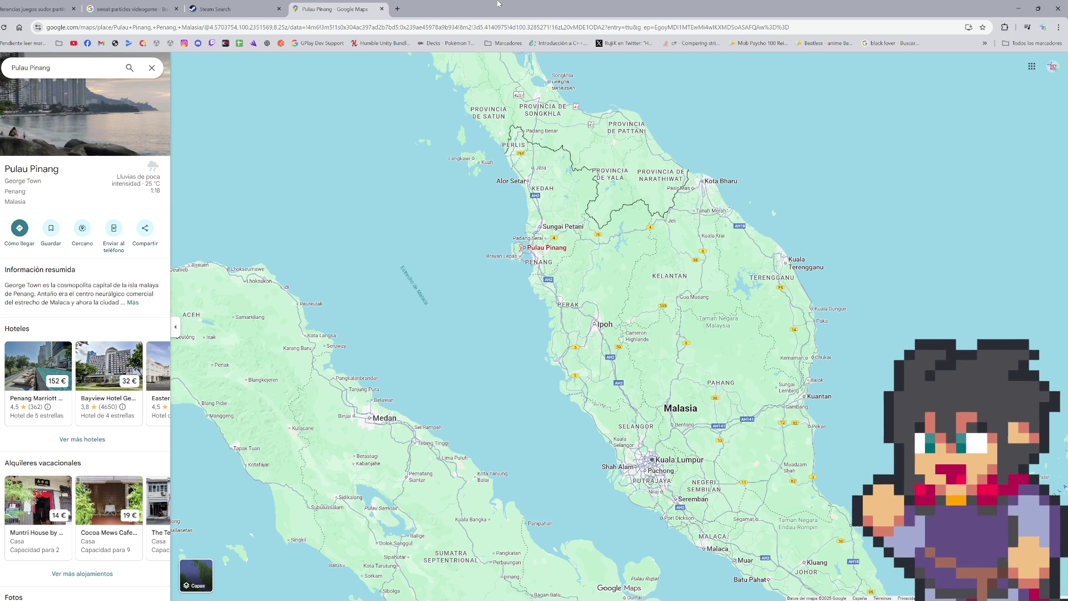
key(ctrl+t)
- Load tiktok.com and rerun the recent search burgie's cozy kitchen
text(tiktok)
key(Return)
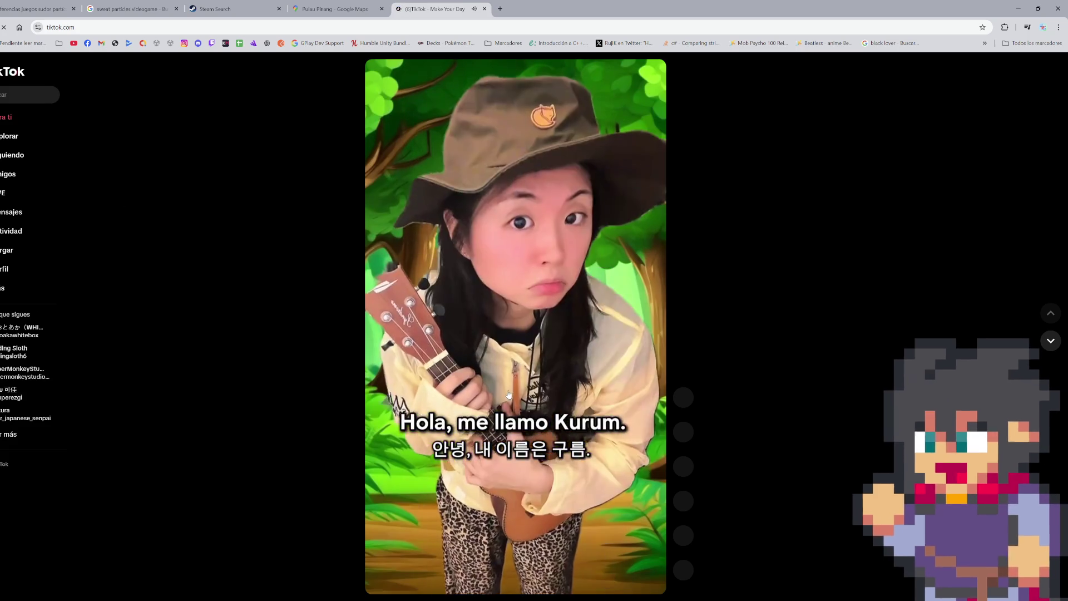
click(7, 103)
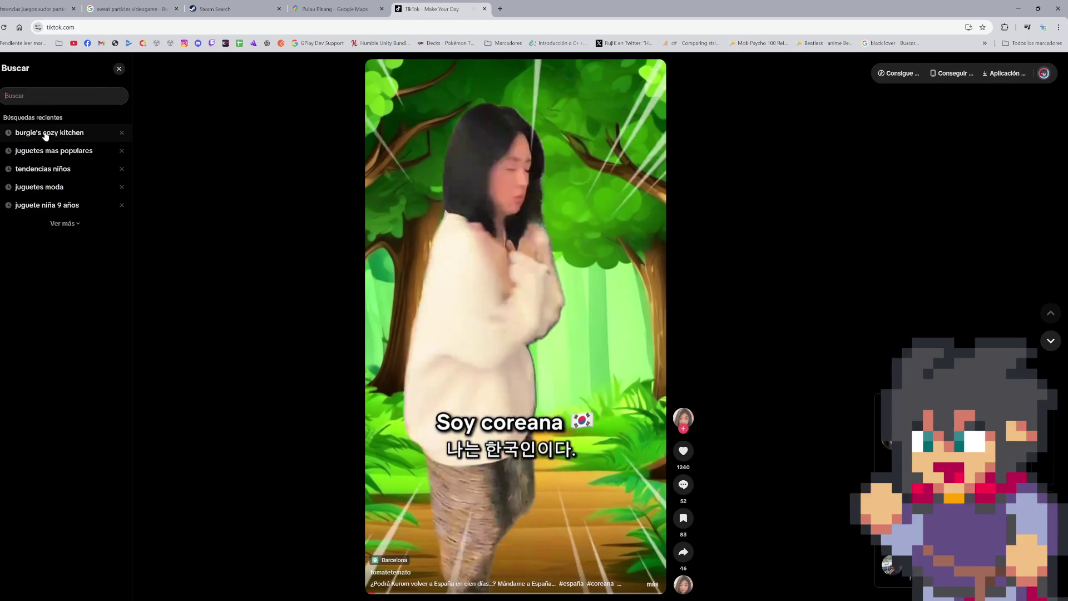
click(46, 135)
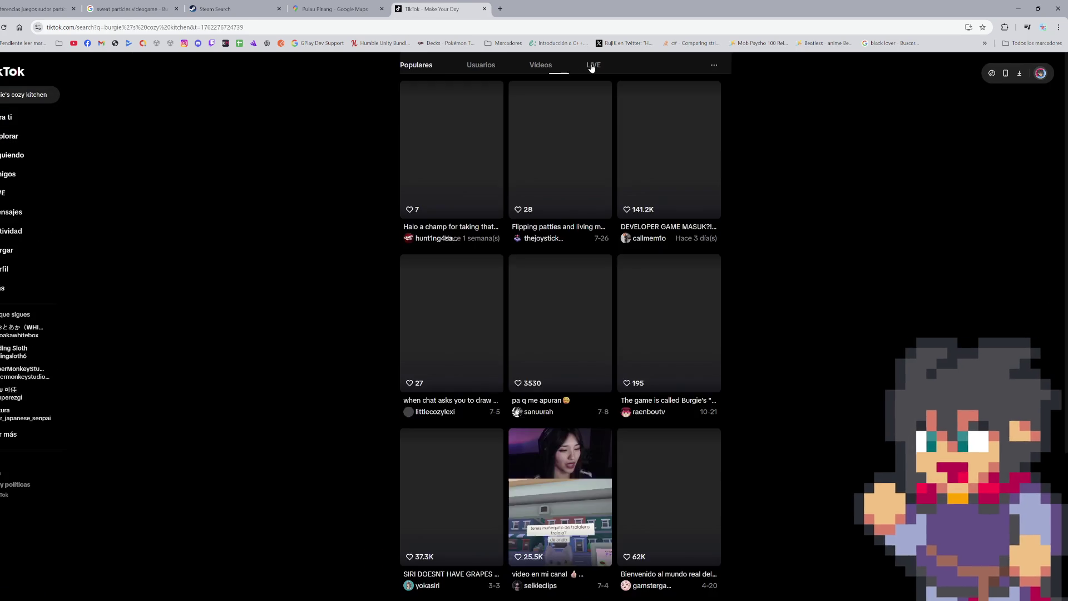
- Filter the results to LIVE, watch the first stream, then return to the results
click(593, 66)
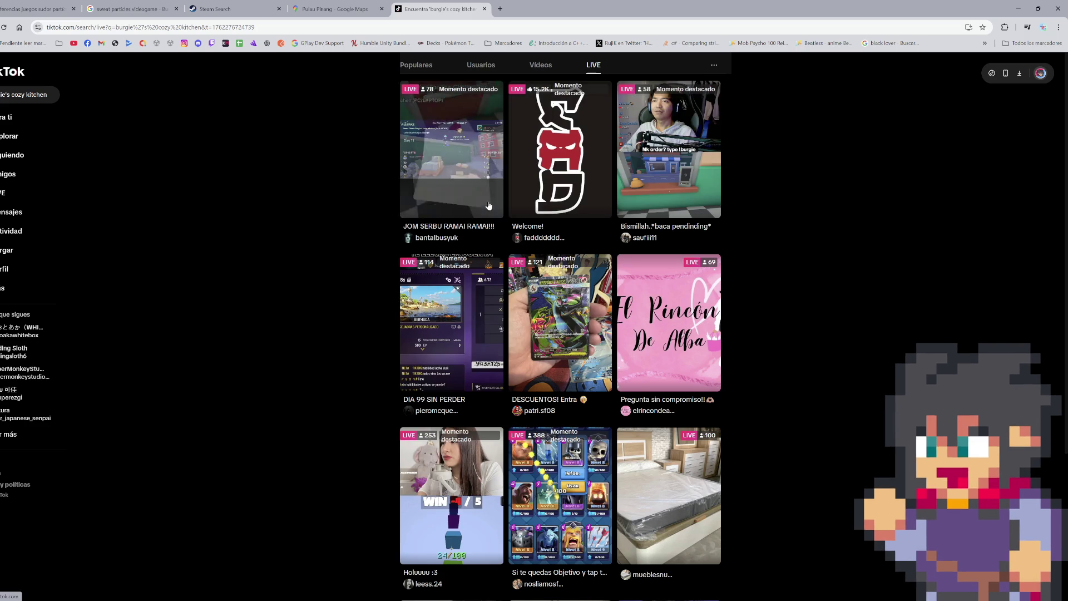
click(455, 183)
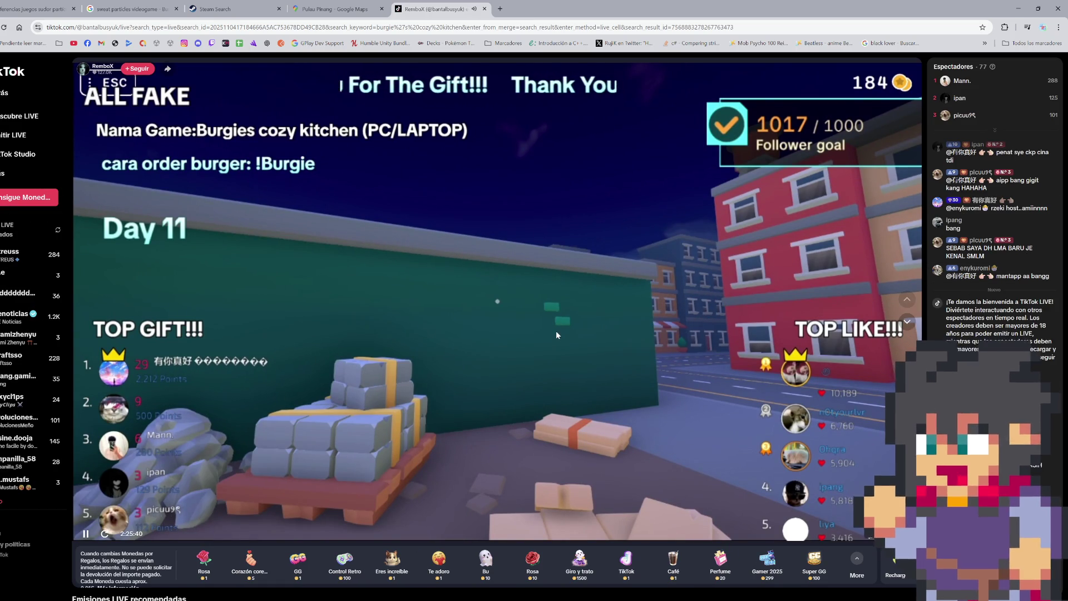
scroll(546, 330, down, 2)
scroll(462, 301, up, 2)
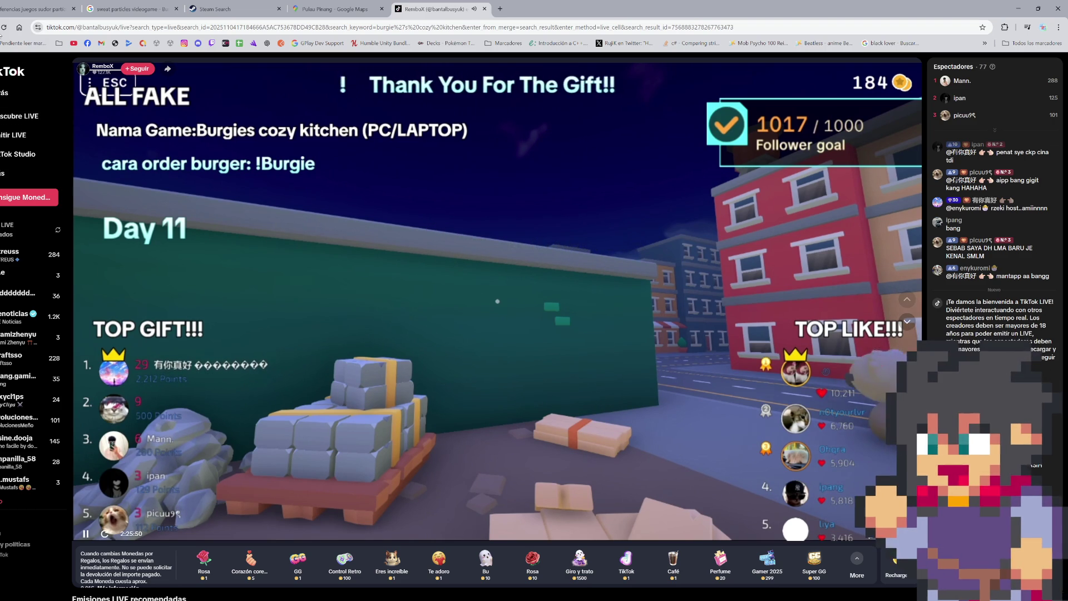
key(alt+Left)
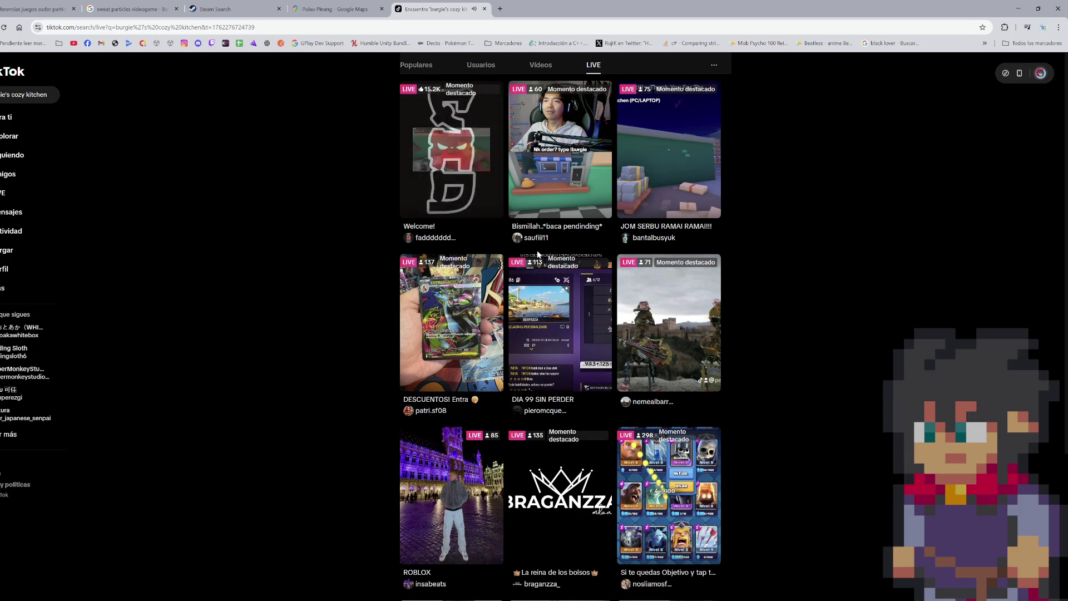
- Watch the second LIVE stream, select a chat message's text, then close TikTok
click(543, 208)
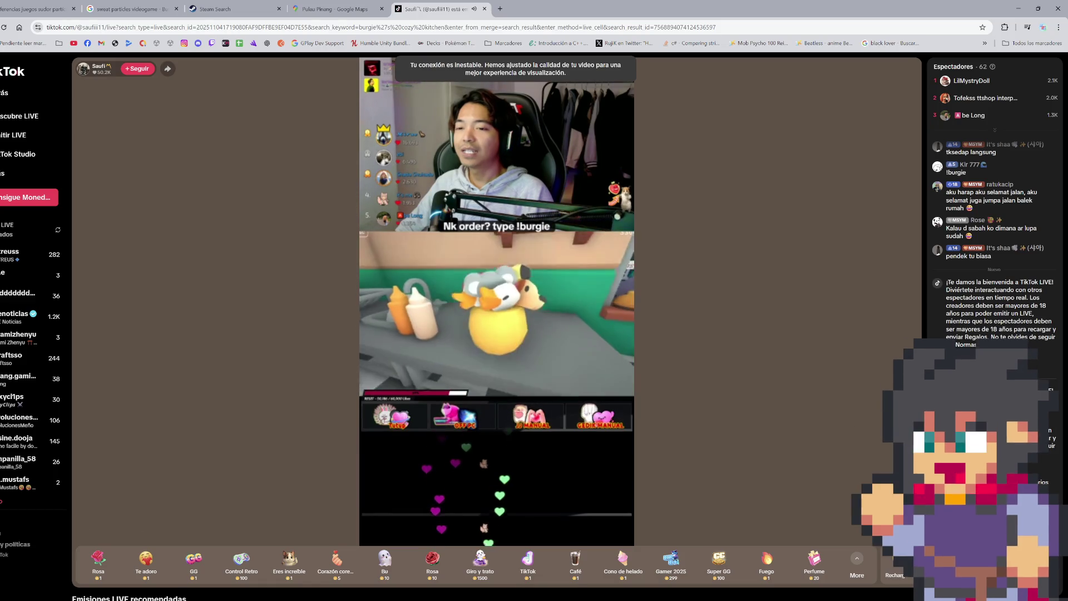
drag(933, 246, 993, 259)
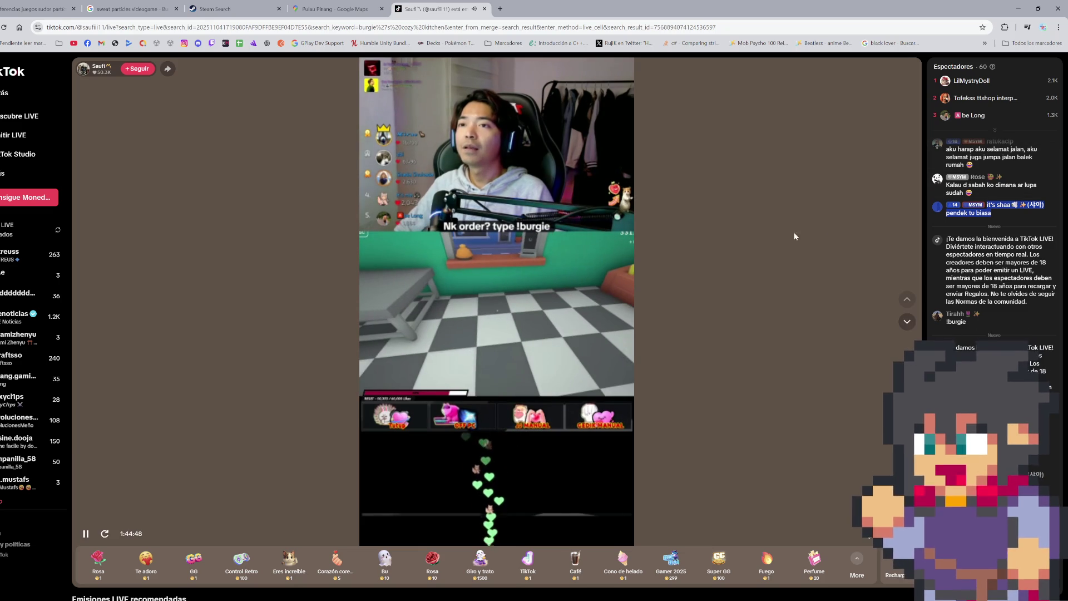
click(484, 9)
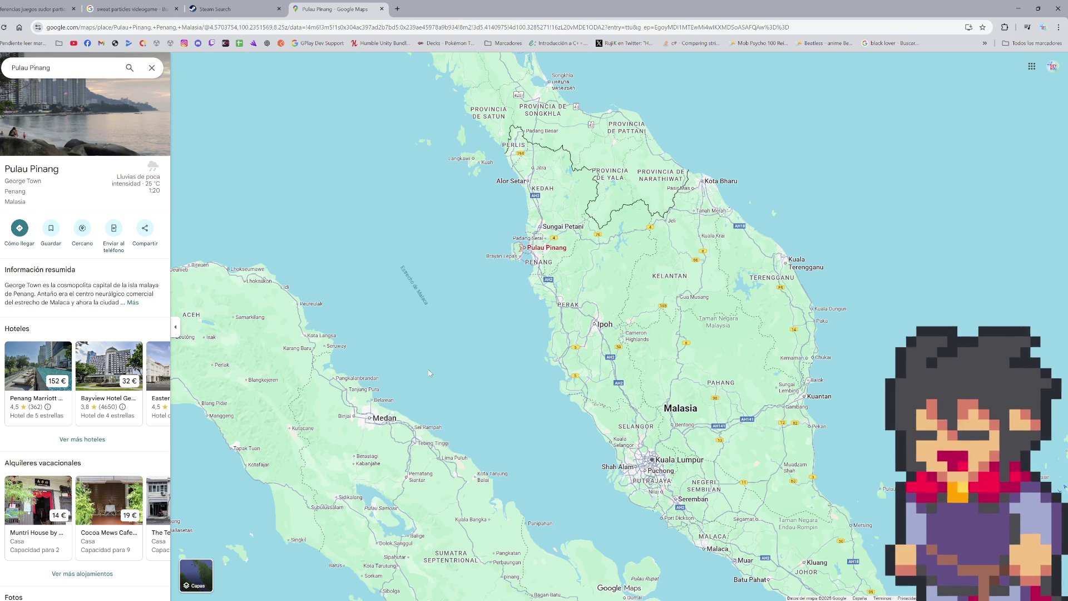
- Center the map on Singapore and identify the line crossing the strait
scroll(429, 372, down, 3)
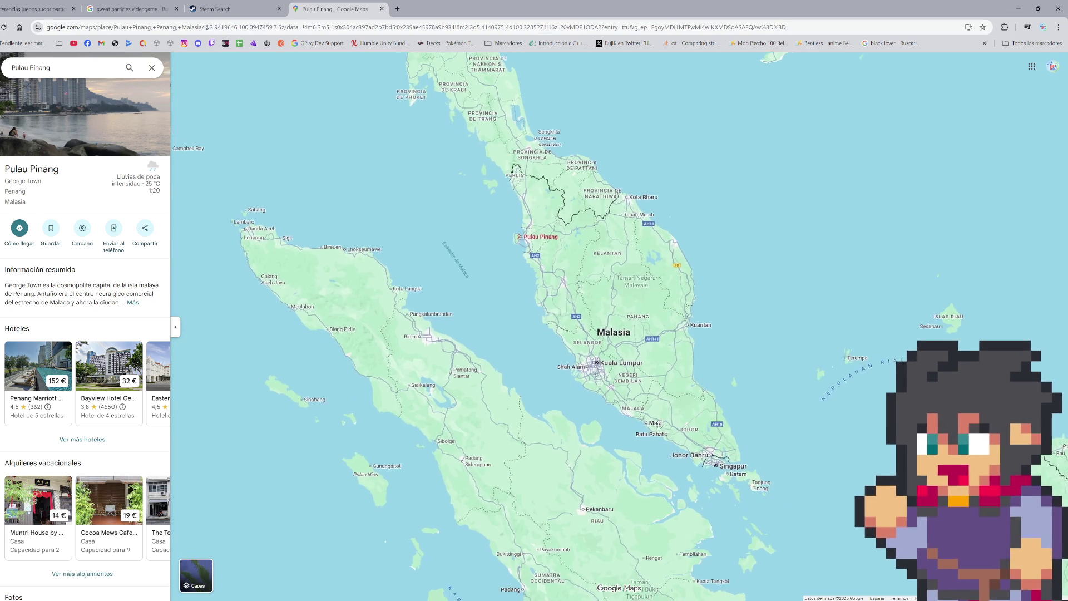
drag(665, 430, 620, 407)
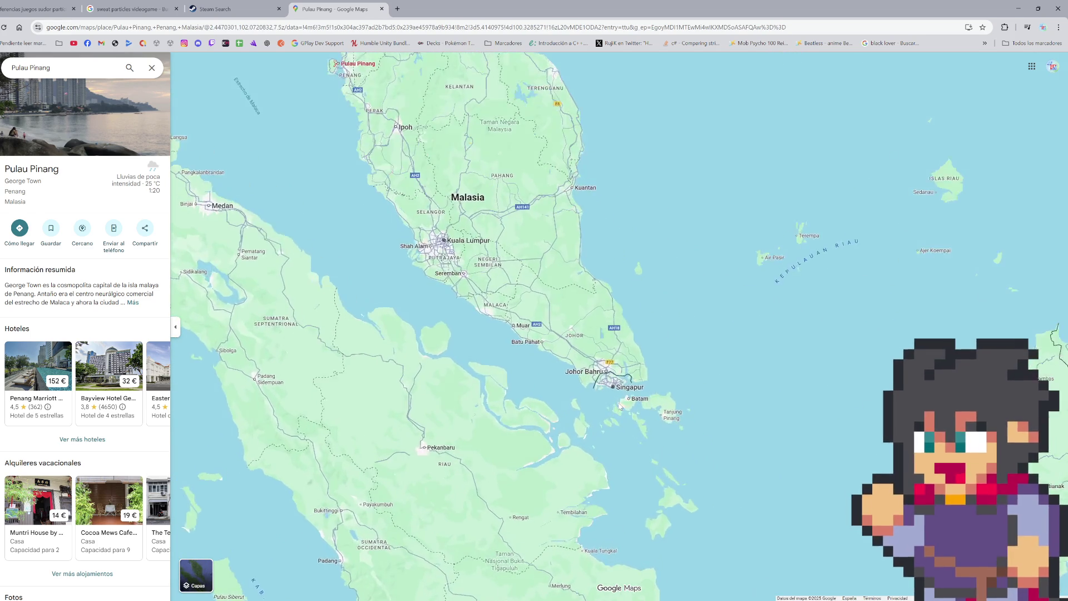
scroll(612, 392, up, 6)
scroll(535, 370, up, 8)
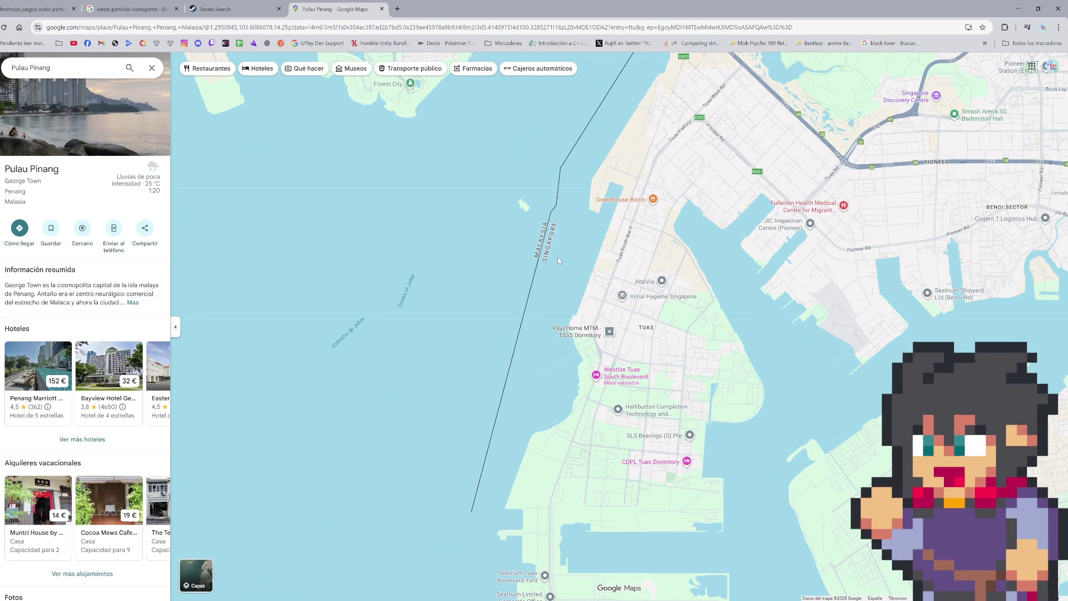
click(545, 261)
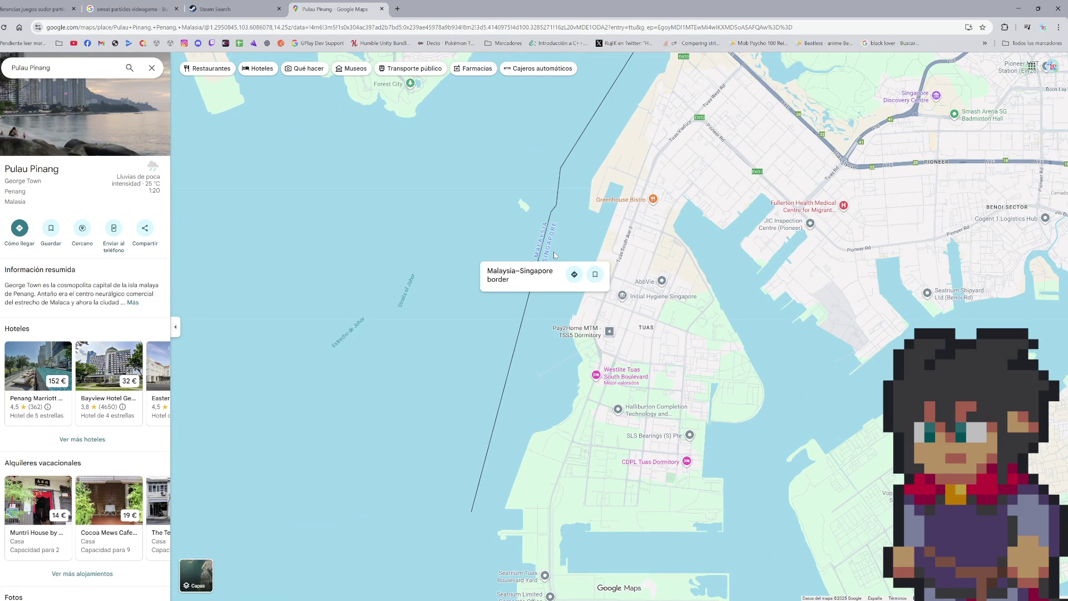
- Zoom to frame Singapore and Johor Bahru, then overlay Street View coverage
scroll(554, 254, down, 2)
scroll(641, 239, down, 4)
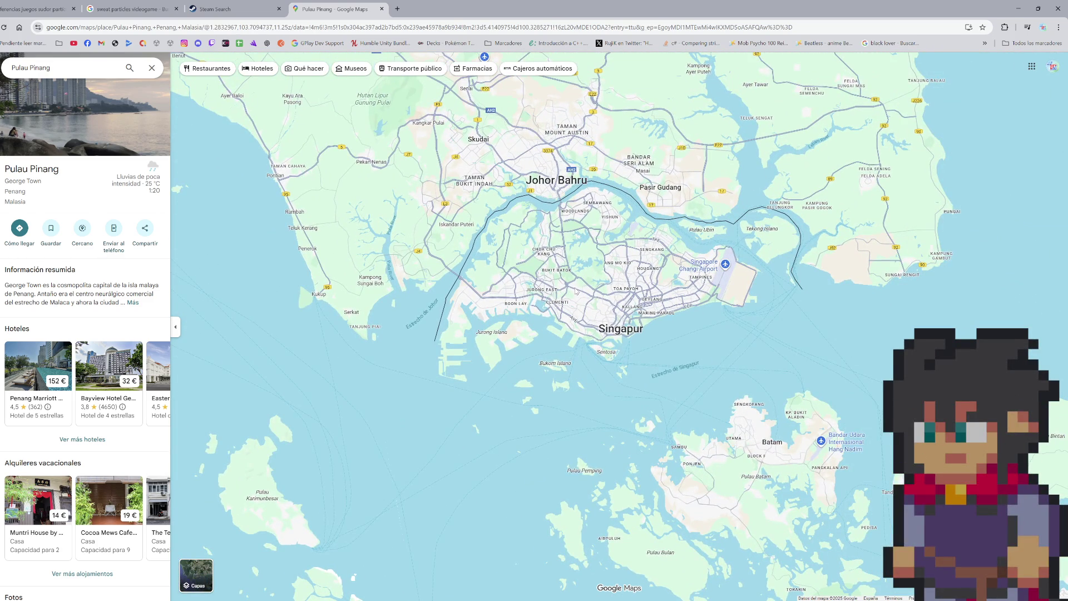
scroll(578, 307, down, 2)
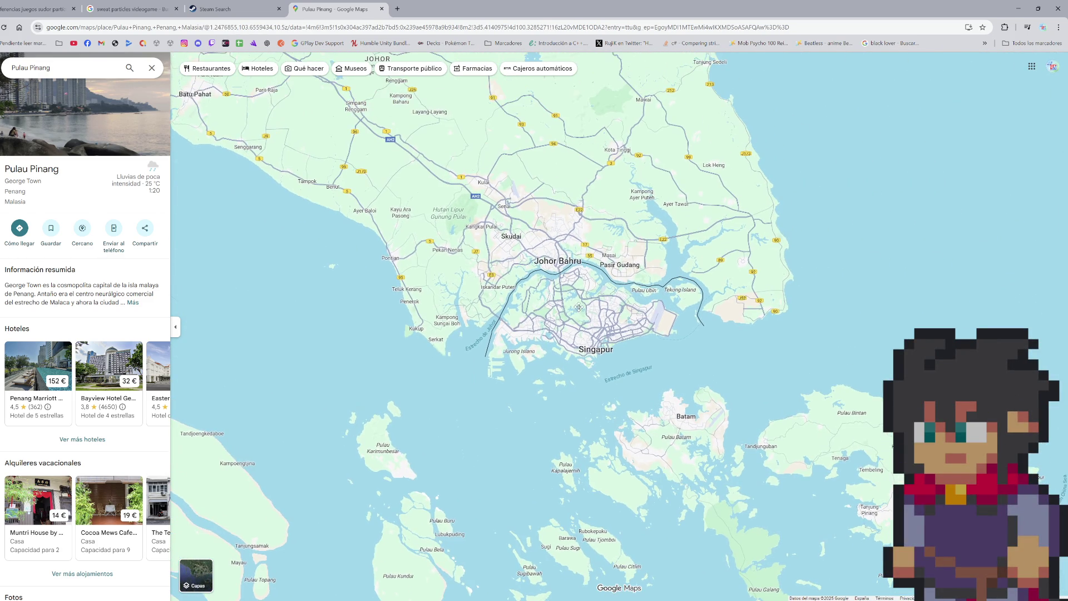
scroll(578, 310, down, 2)
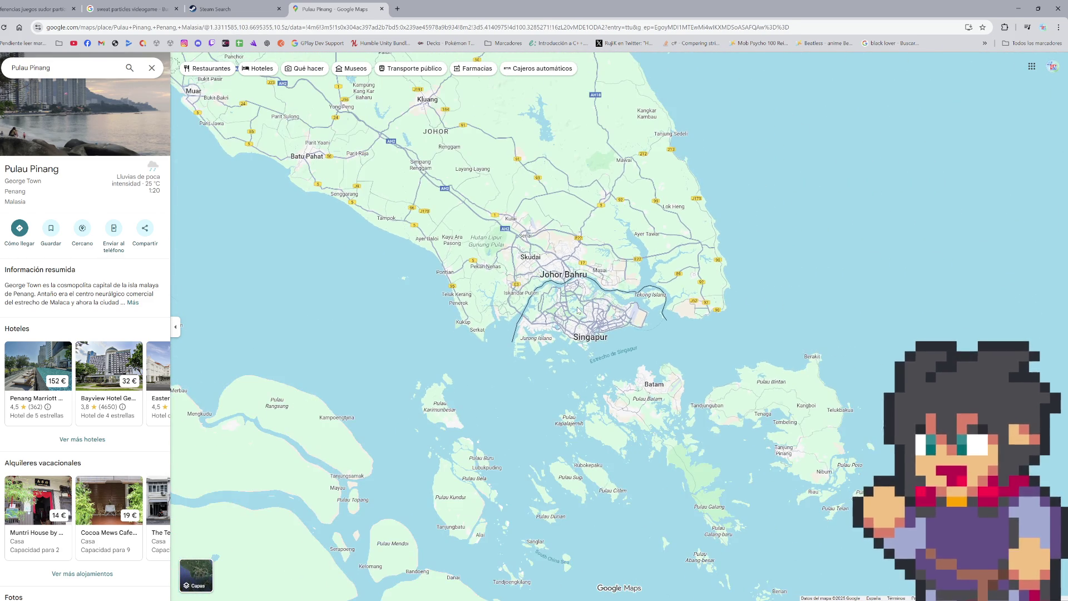
scroll(576, 312, up, 4)
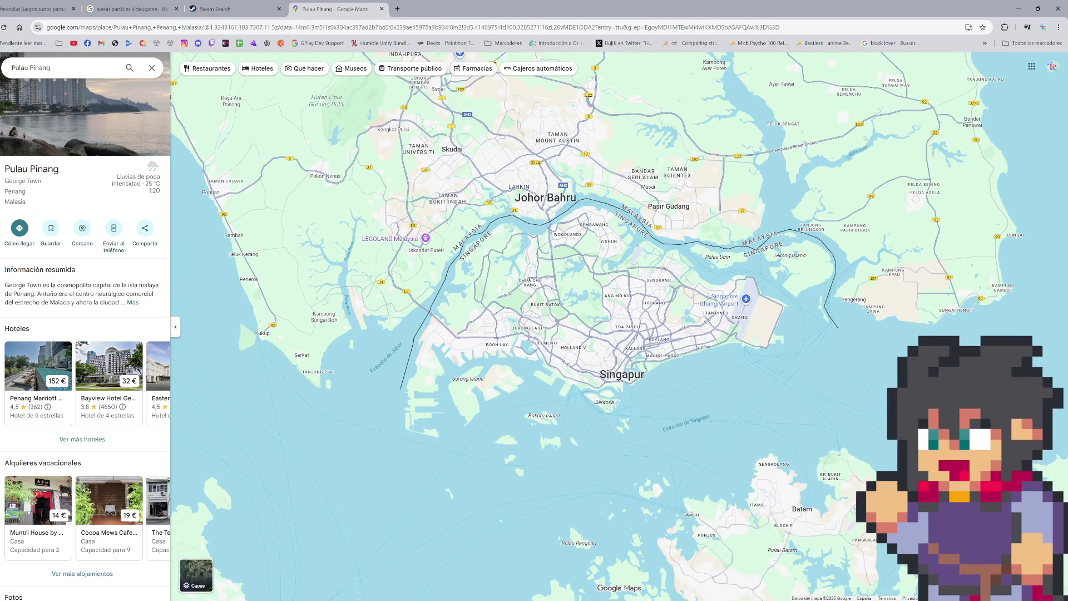
drag(1051, 543, 617, 278)
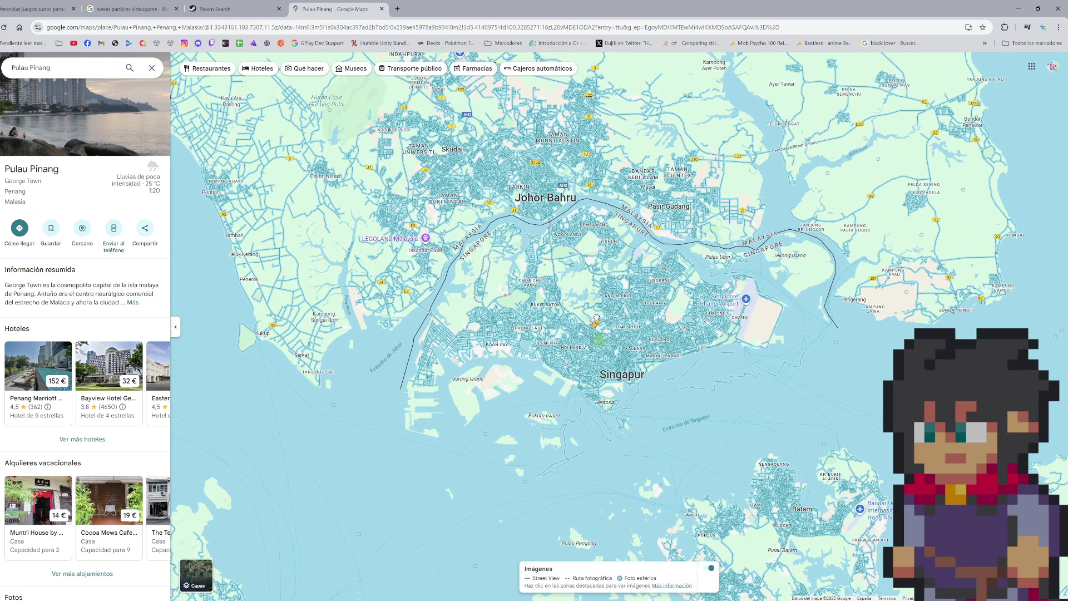
- Drop into a central Singapore park and pan the 3D view north to Leedon Heights
drag(596, 321, 593, 327)
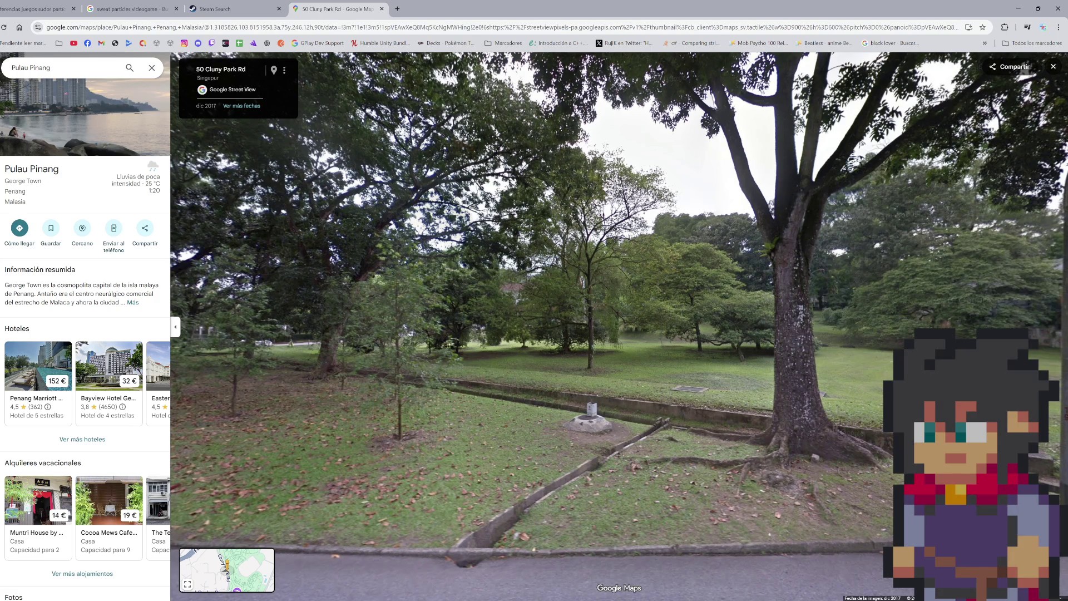
scroll(660, 329, down, 5)
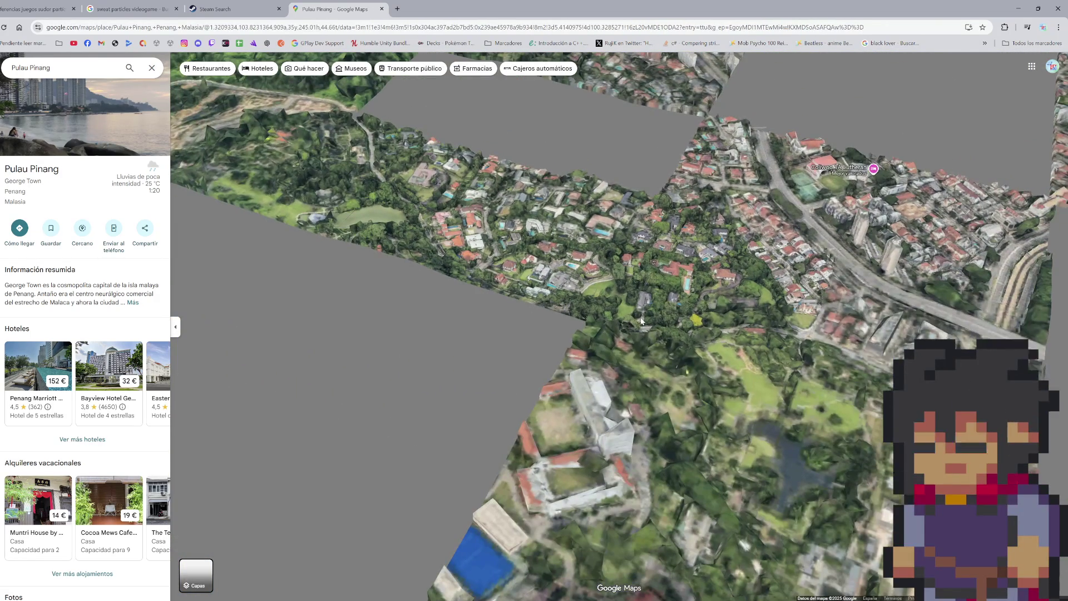
drag(567, 308, 579, 422)
mouse_move(695, 250)
mouse_down()
mouse_move(701, 365)
mouse_move(699, 357)
mouse_up()
mouse_move(674, 278)
mouse_down()
mouse_move(662, 362)
mouse_move(635, 367)
mouse_up()
mouse_move(618, 300)
mouse_down()
mouse_move(610, 386)
mouse_move(627, 431)
mouse_up()
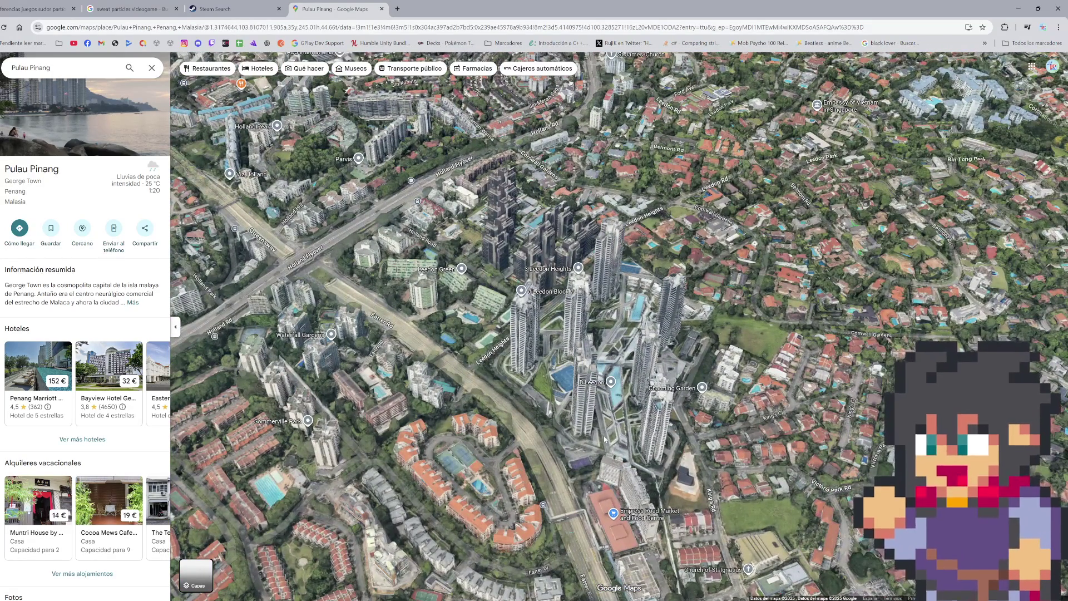
right_click(659, 442)
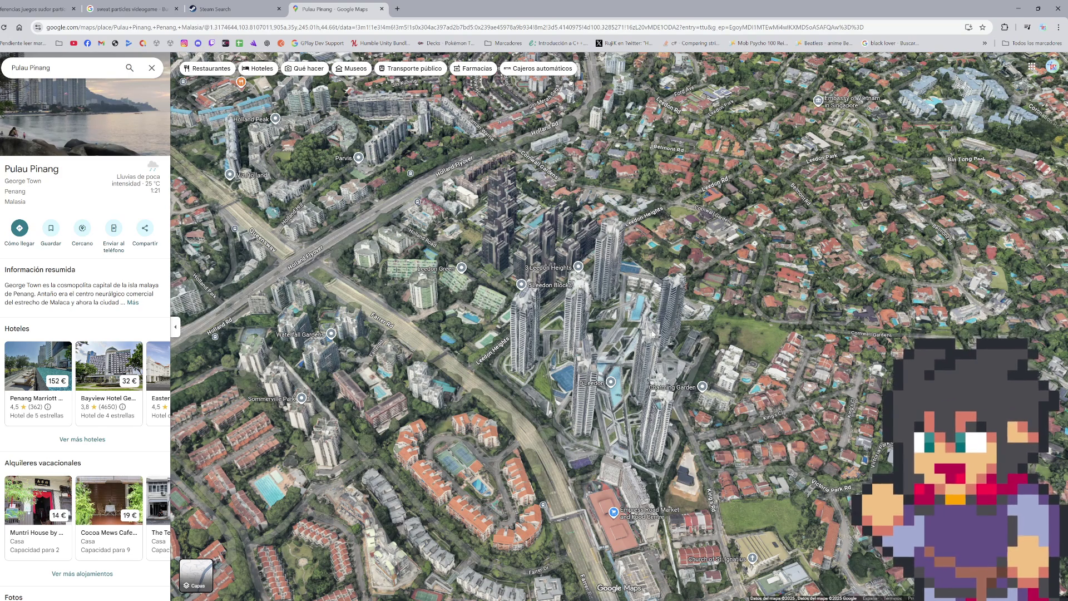
- Pan the 3D view north-east past Commonwealth to the reservoirs and select Singapore Zoo
drag(604, 301, 674, 325)
scroll(673, 326, down, 5)
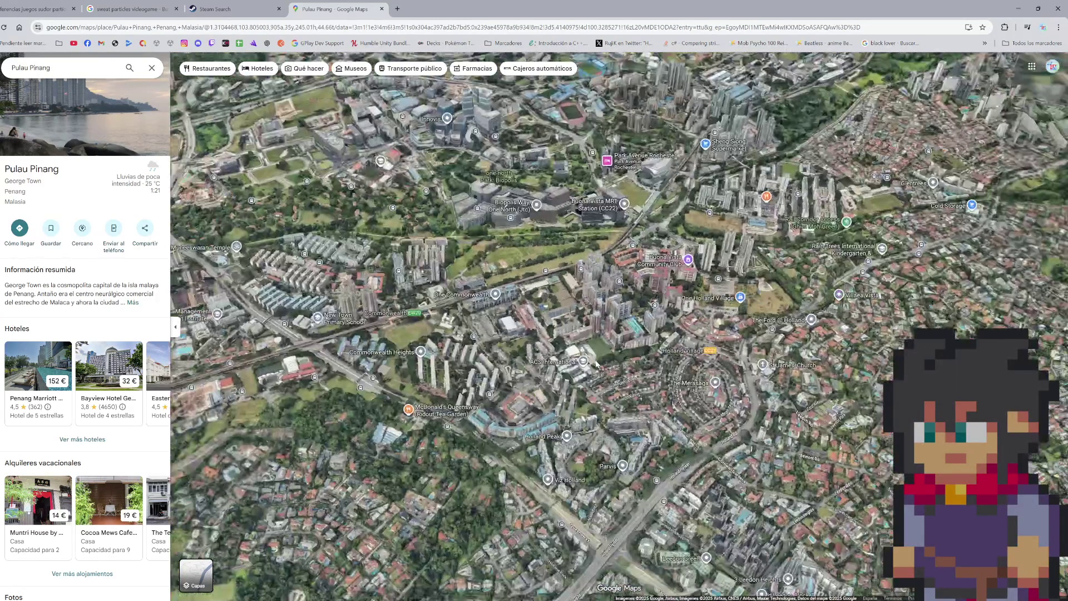
scroll(598, 366, down, 5)
scroll(644, 383, down, 3)
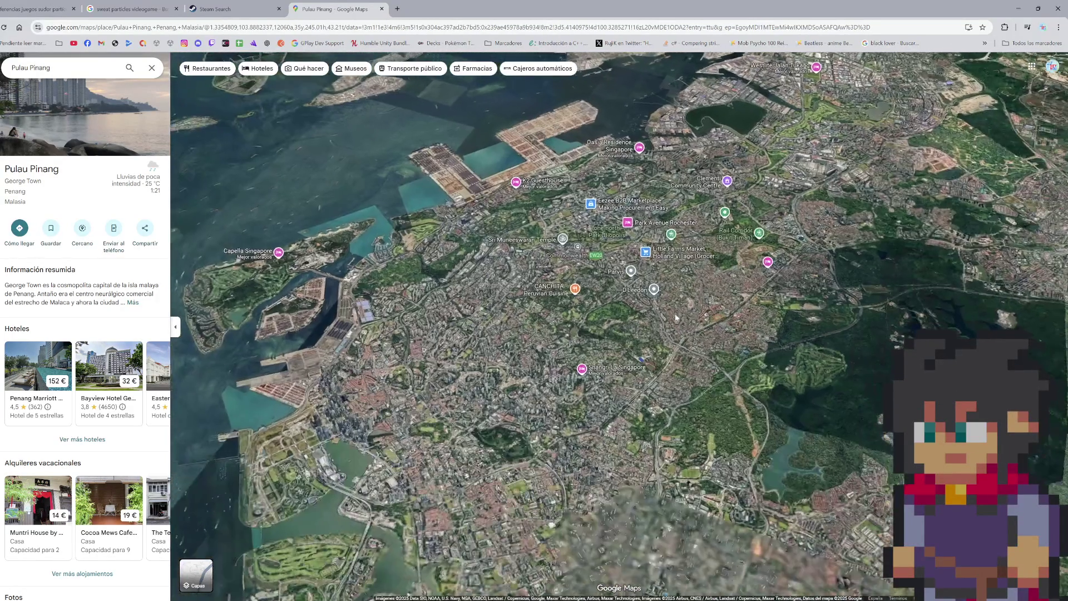
drag(644, 383, 574, 346)
scroll(589, 350, up, 5)
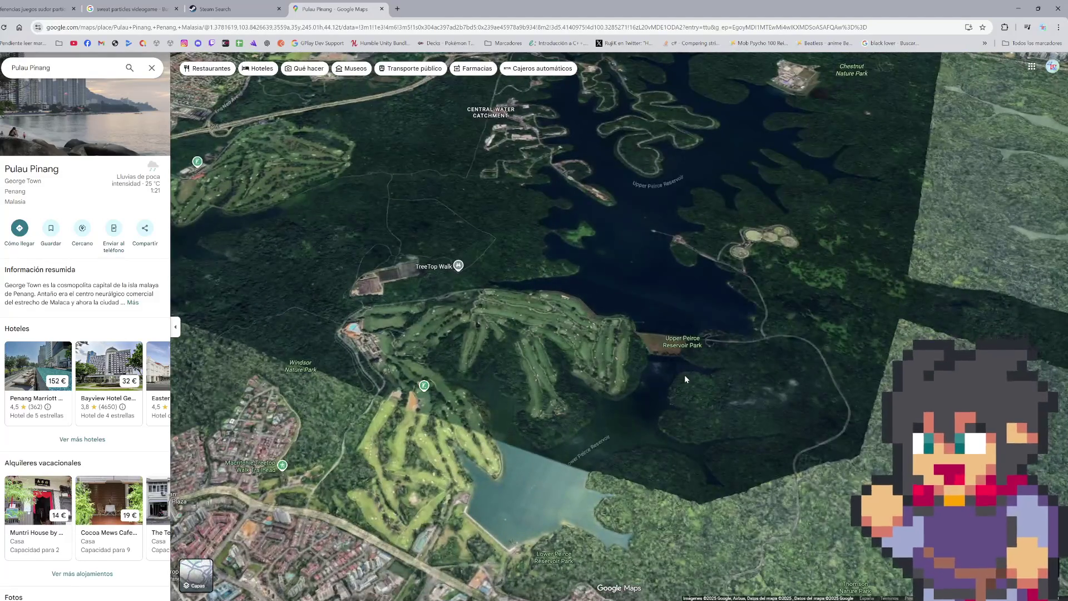
scroll(684, 373, down, 3)
drag(683, 373, 562, 369)
drag(833, 311, 673, 351)
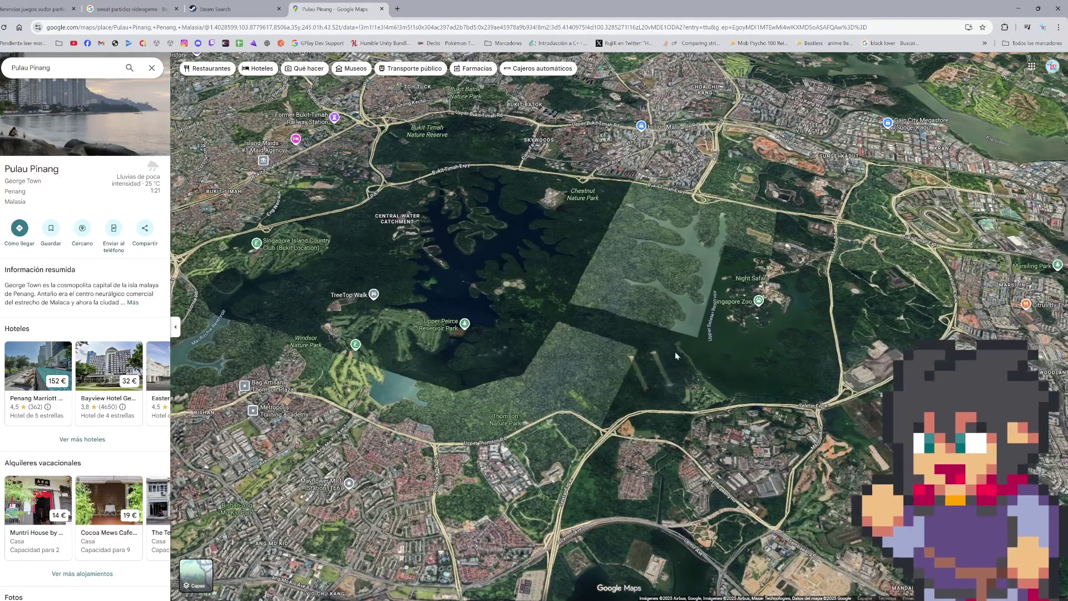
click(755, 302)
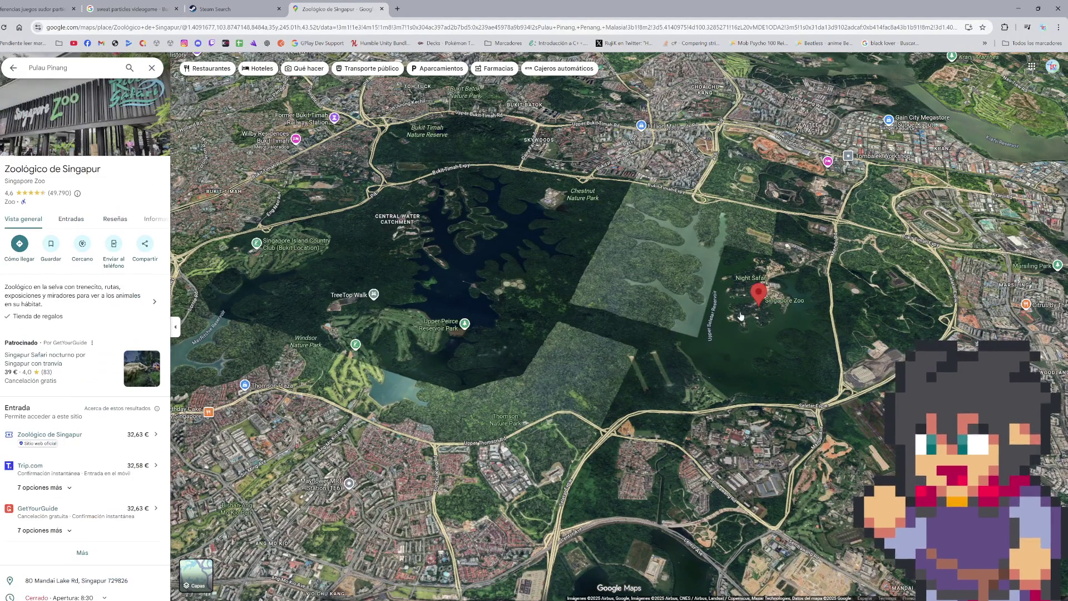
- Show Street View coverage inside the zoo and enter imagery on a zoo path
scroll(750, 313, up, 5)
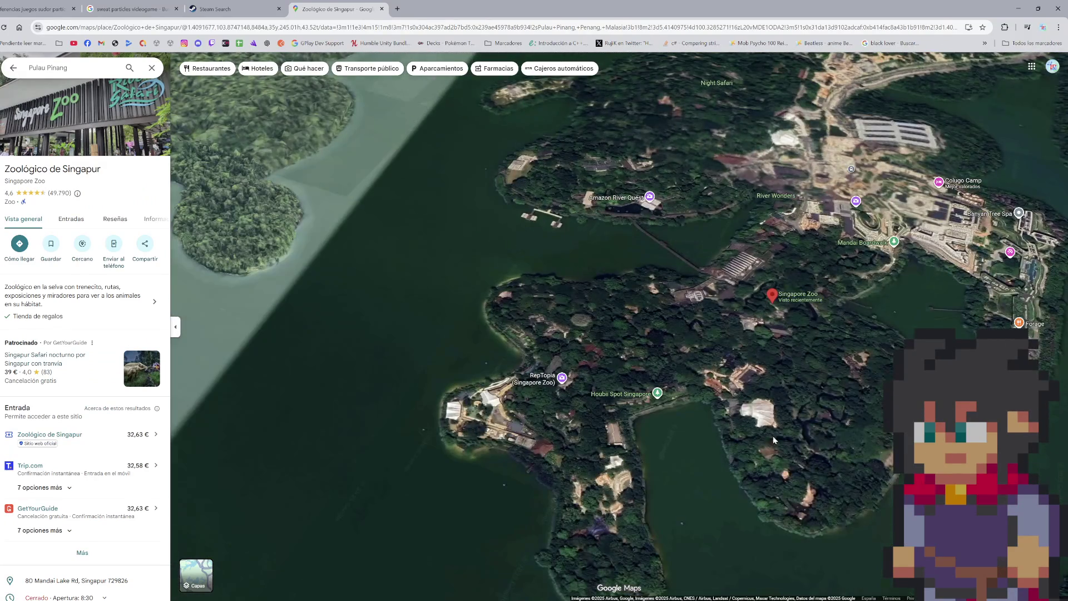
drag(773, 432, 684, 435)
scroll(640, 408, up, 3)
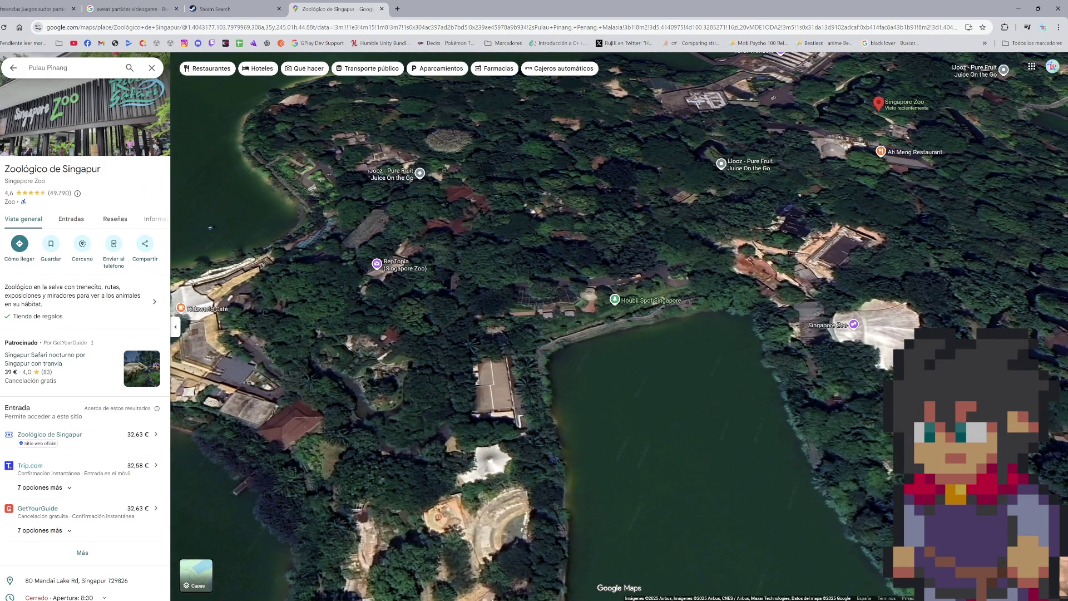
drag(1048, 534, 556, 252)
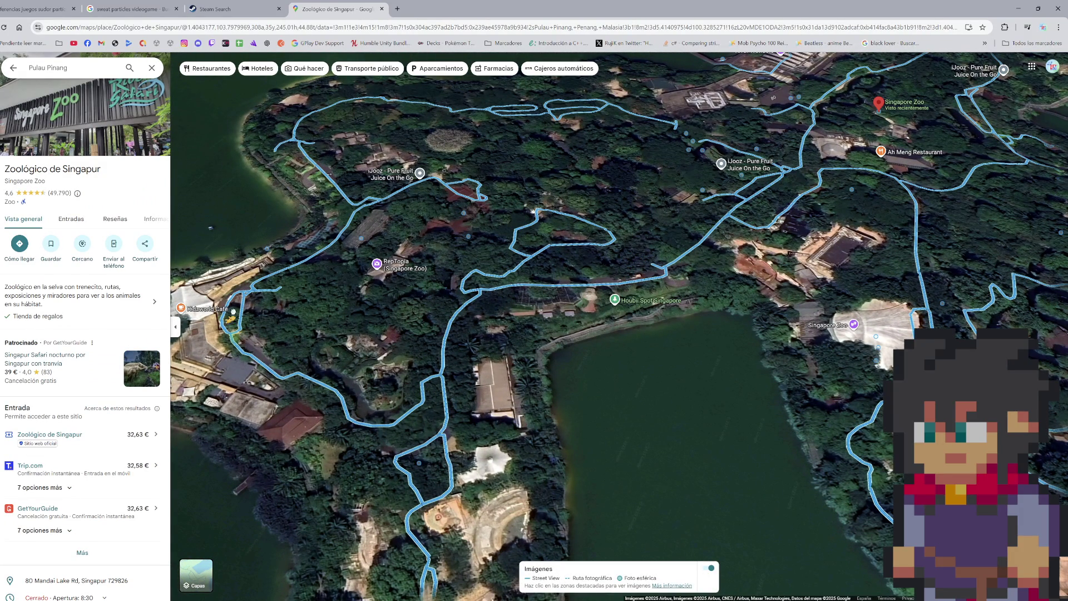
click(232, 319)
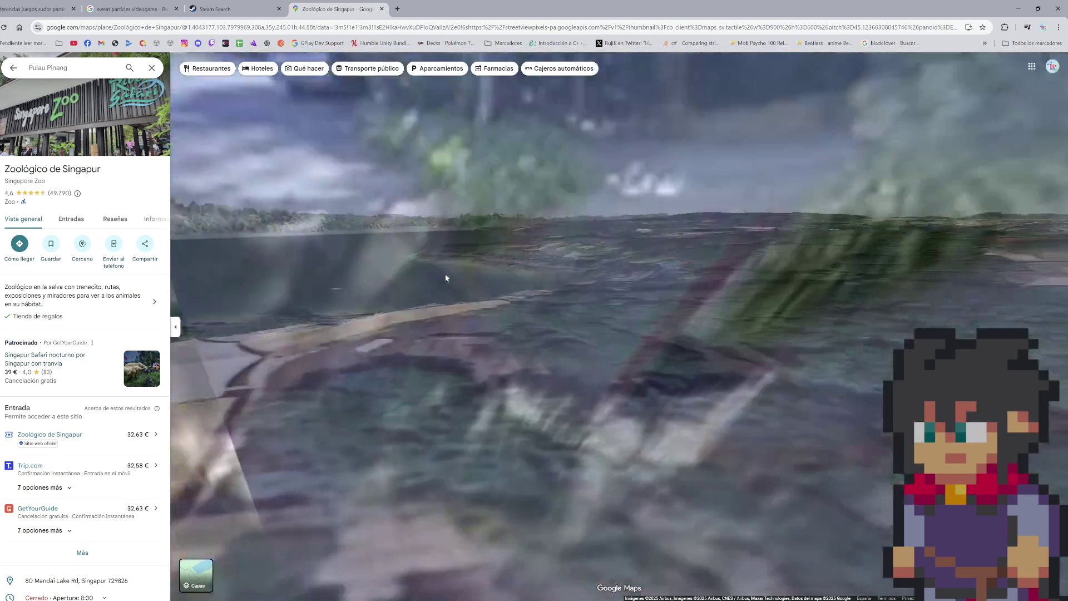
- Travel past the kiosk and zebra-striped tram, beyond the gazebo to the curving road
key(Left)
key(Left)
key(Left)
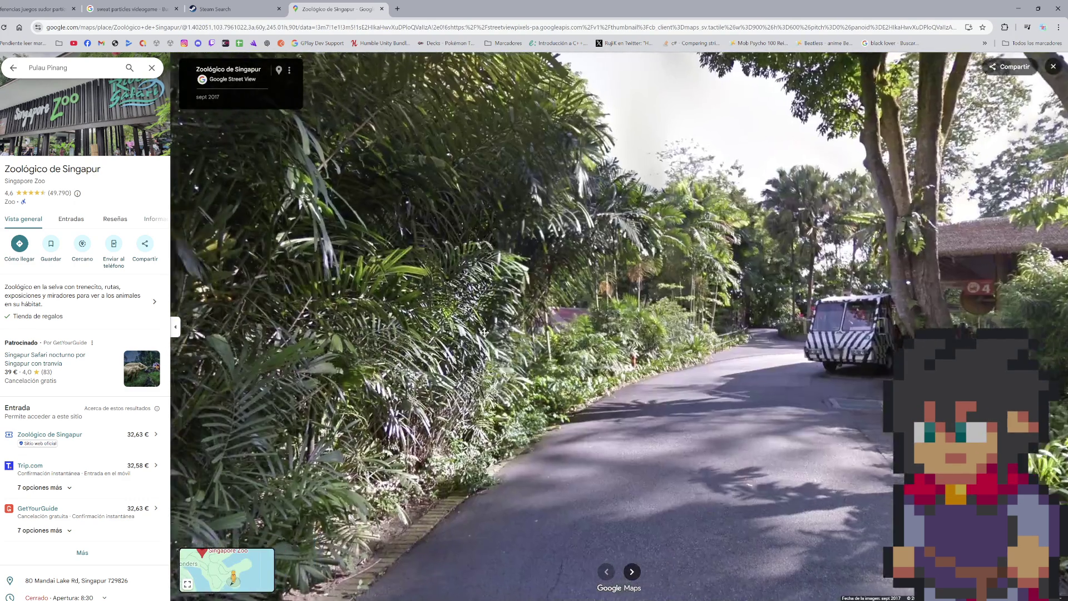
key(Left)
key(Left)
key(Left)
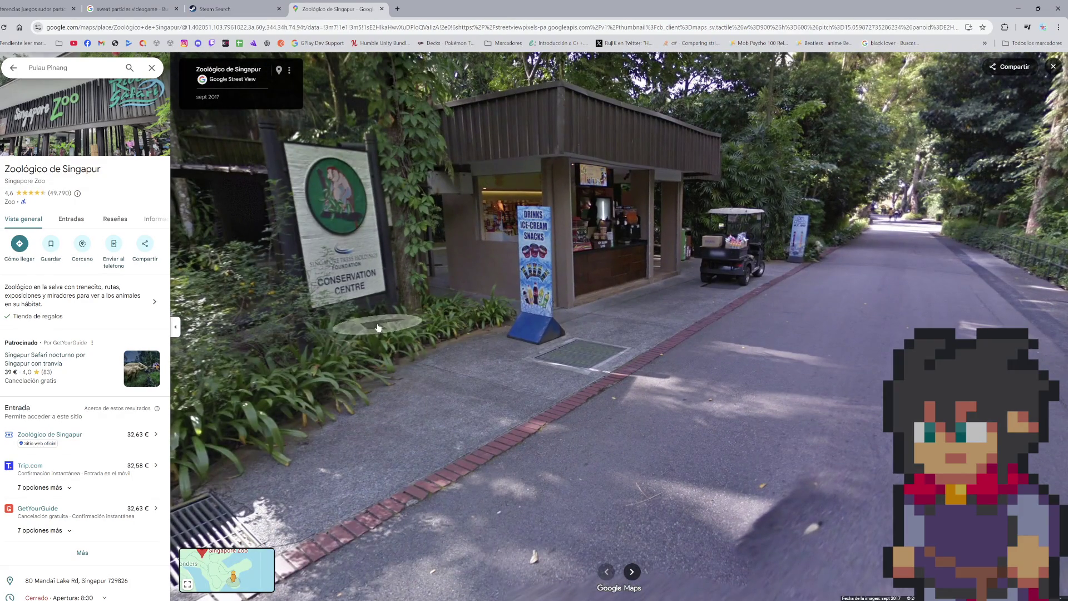
key(Left)
key(Left)
key(Left)
key(Up)
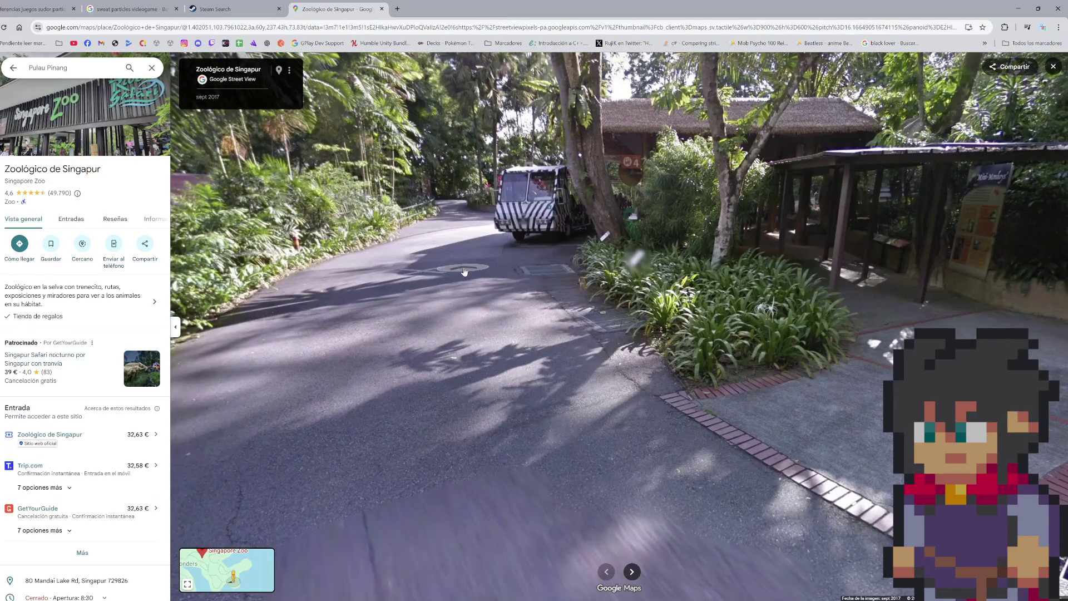
click(465, 271)
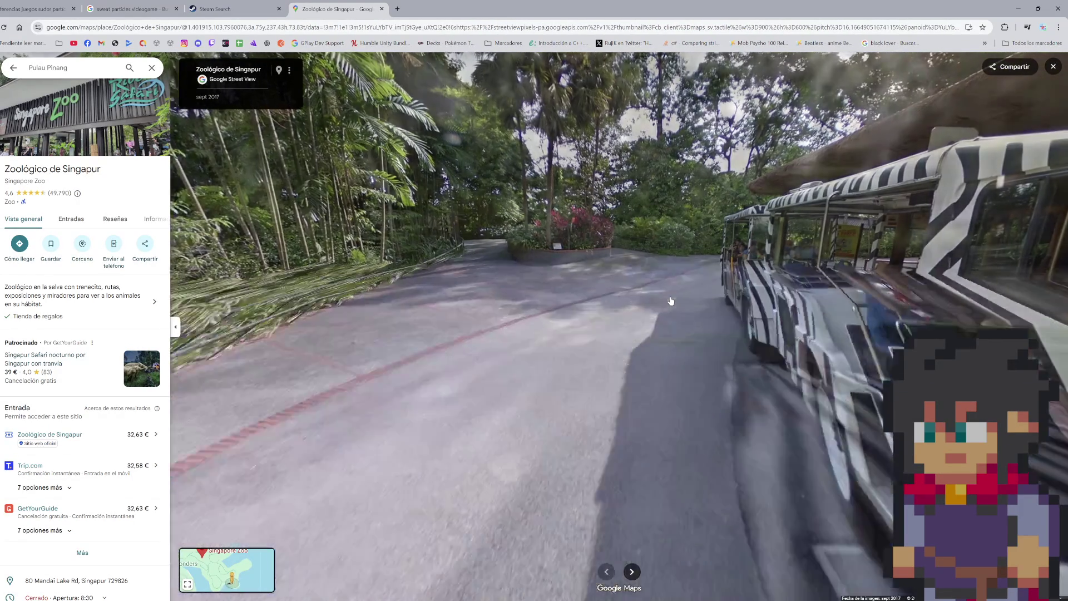
click(672, 301)
click(656, 313)
click(647, 285)
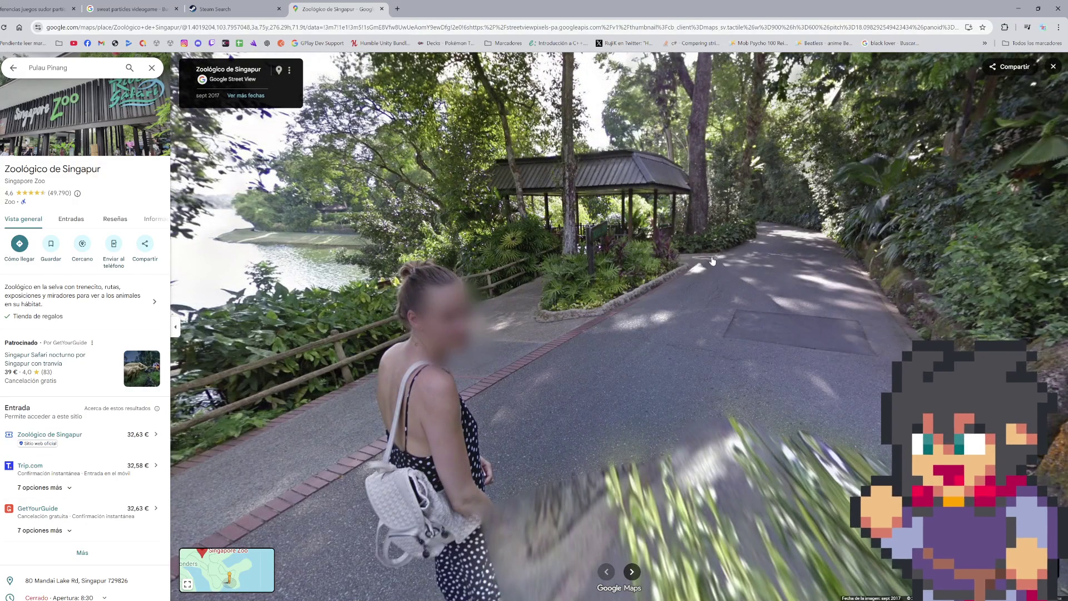
click(713, 261)
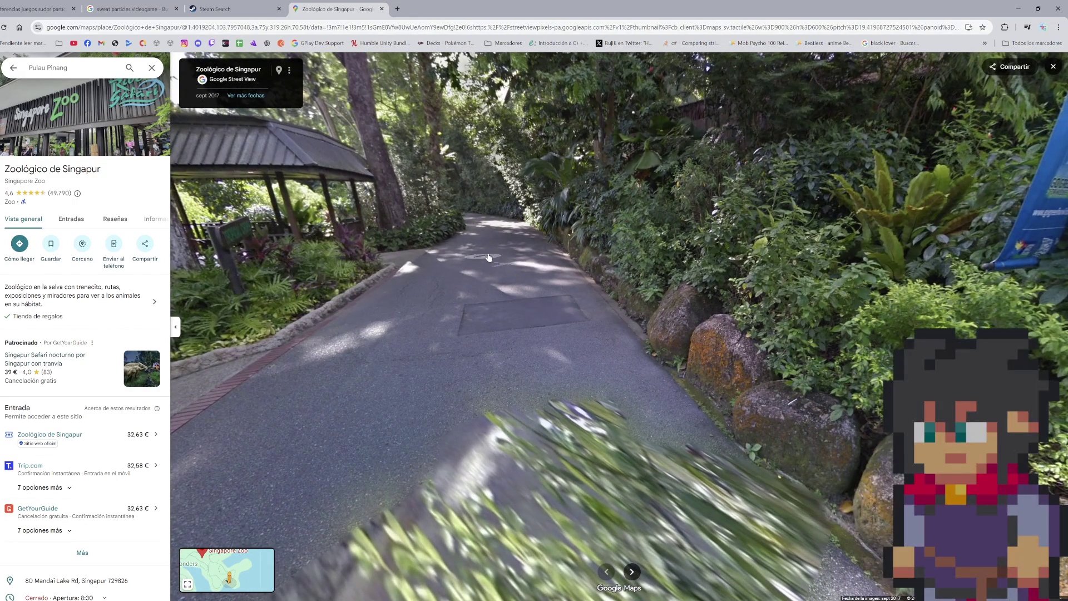
click(489, 260)
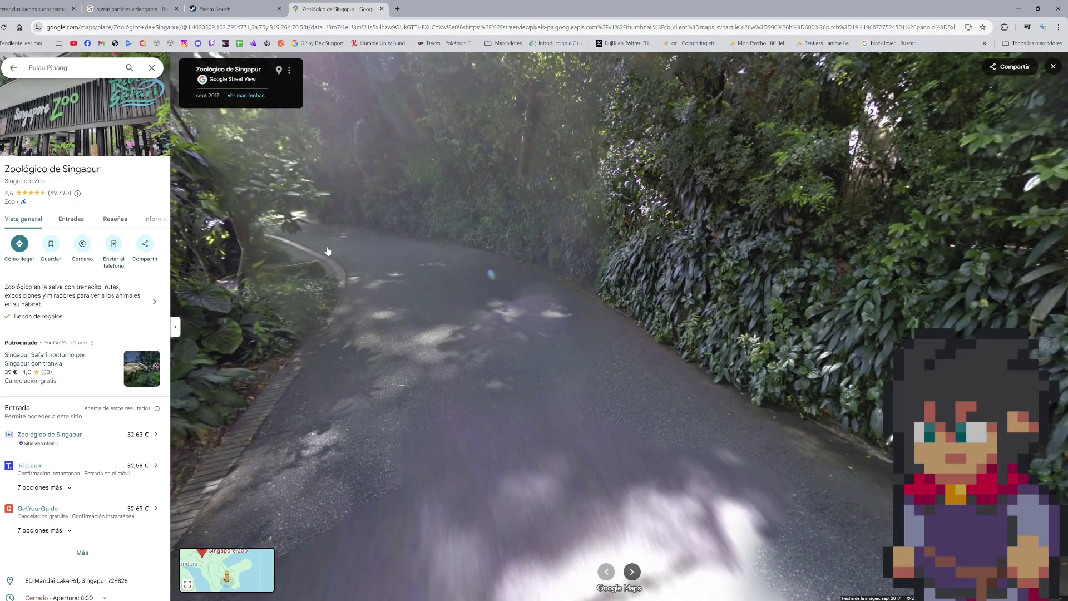
- Continue past the banana plants to the people by the signboards
drag(333, 250, 416, 270)
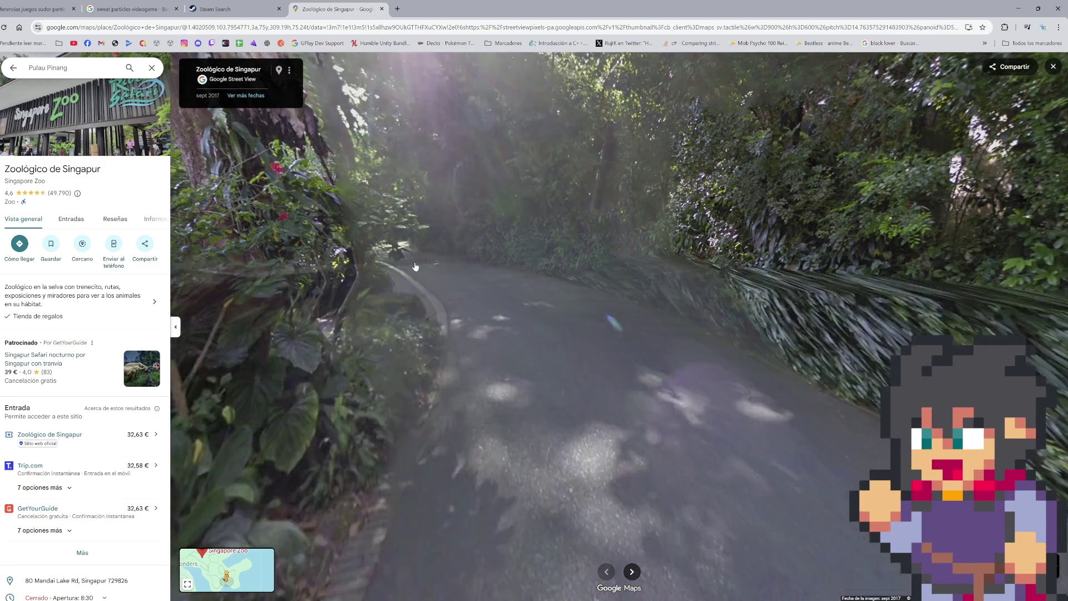
click(413, 275)
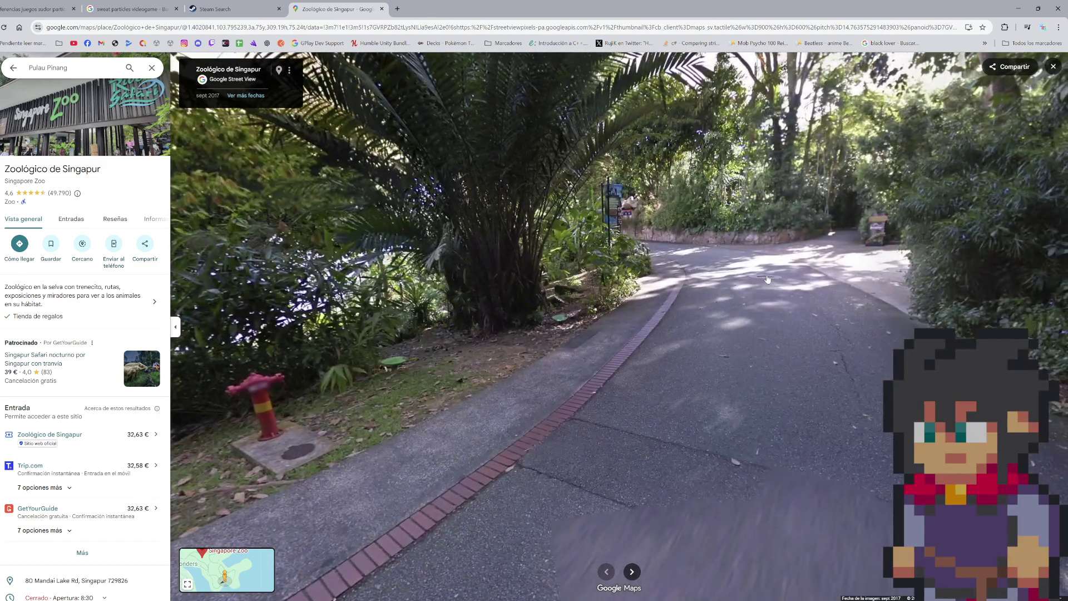
click(767, 279)
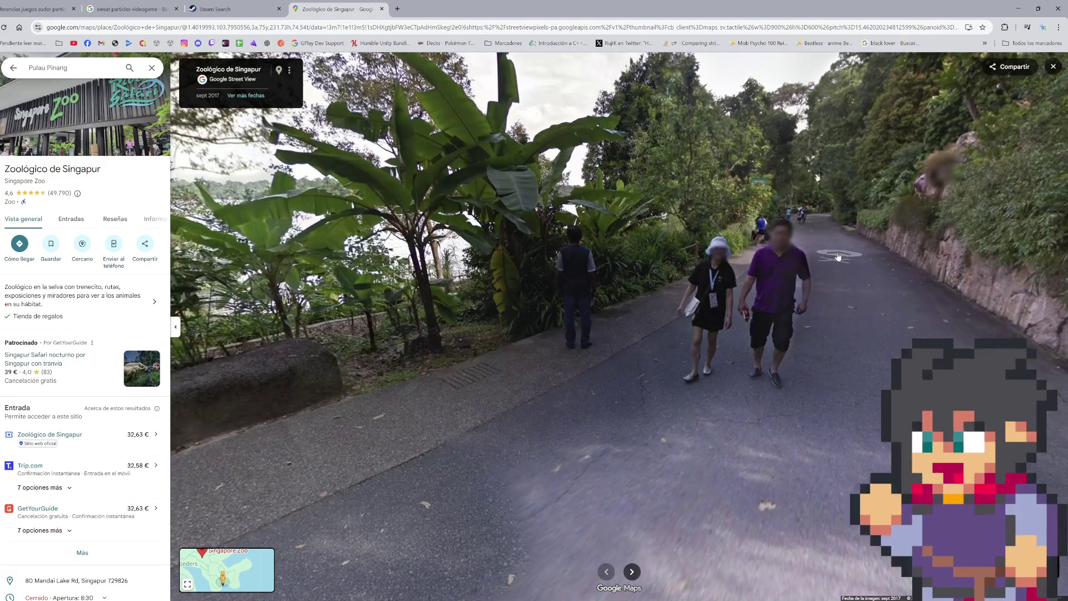
click(828, 235)
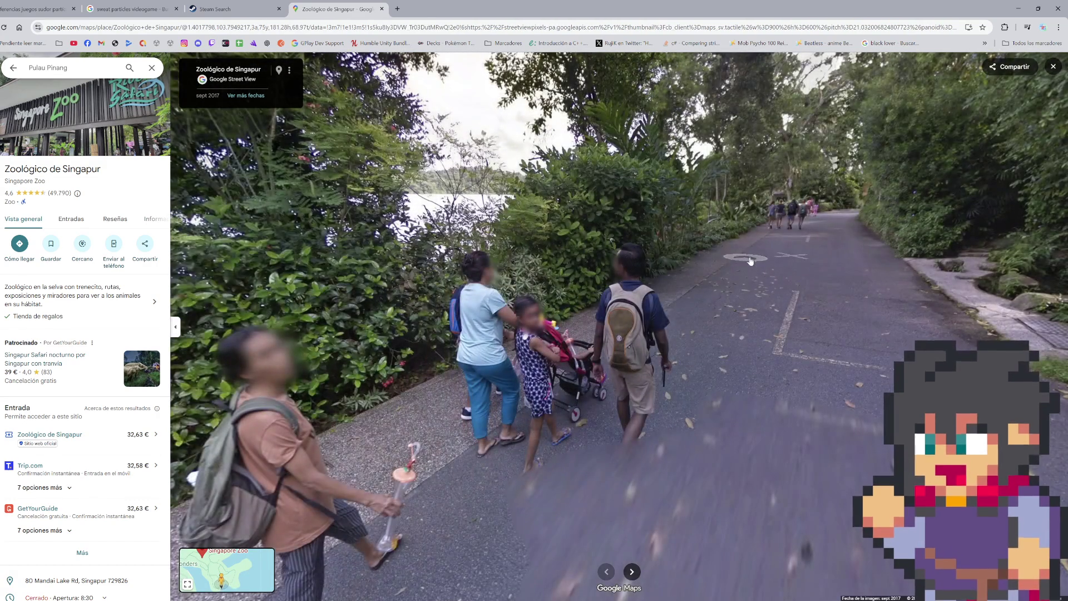
drag(762, 267, 530, 261)
click(572, 281)
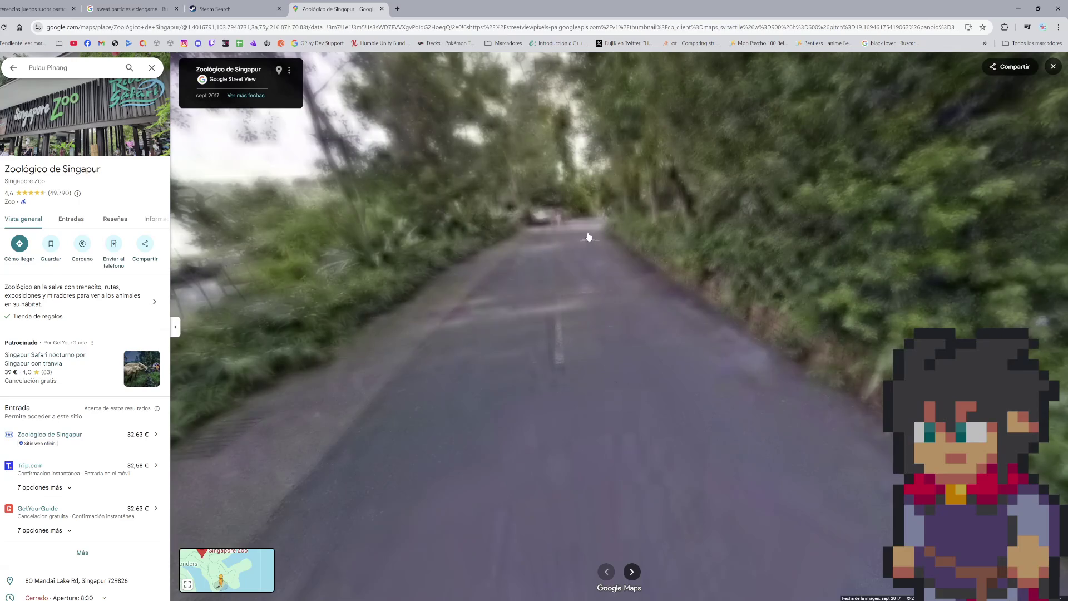
click(589, 236)
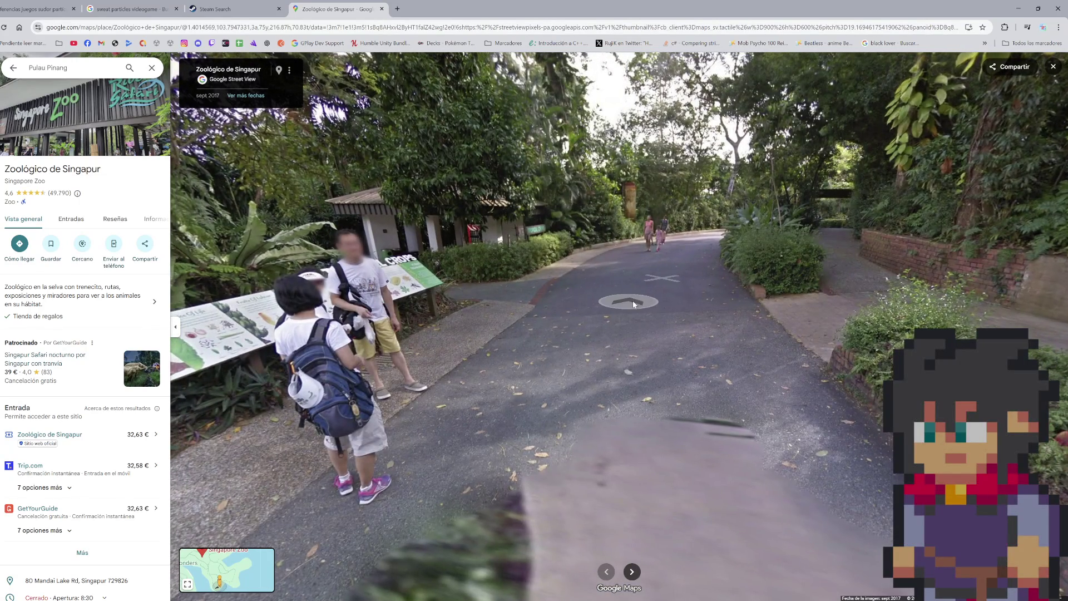
click(633, 303)
- Pass the Tropical Crops hut along the lakeside to the giant lily pads
mouse_move(479, 315)
mouse_down()
mouse_move(810, 325)
mouse_move(581, 320)
mouse_up()
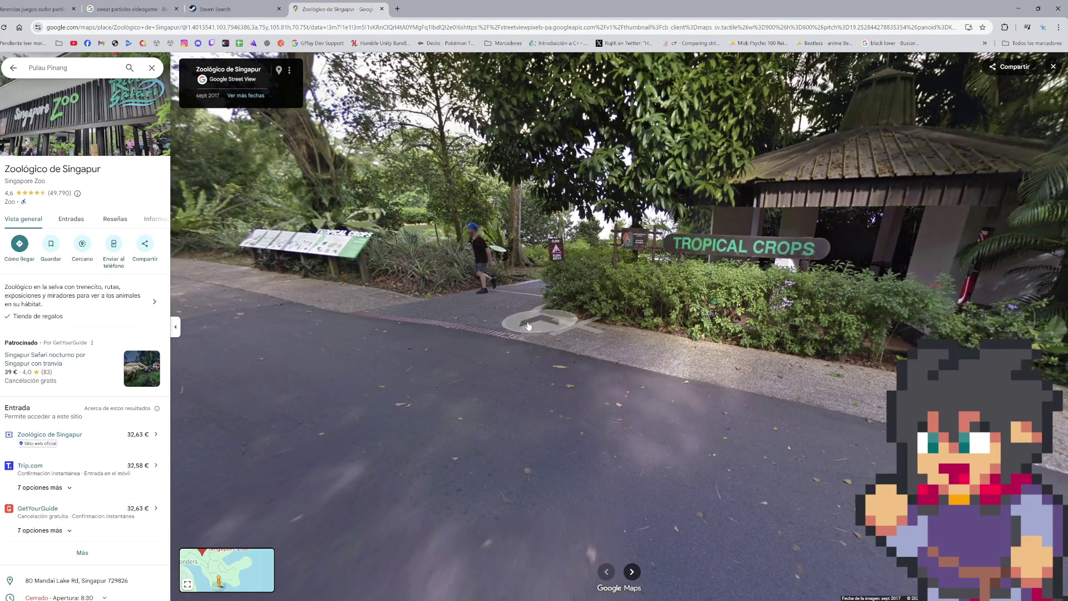
click(497, 325)
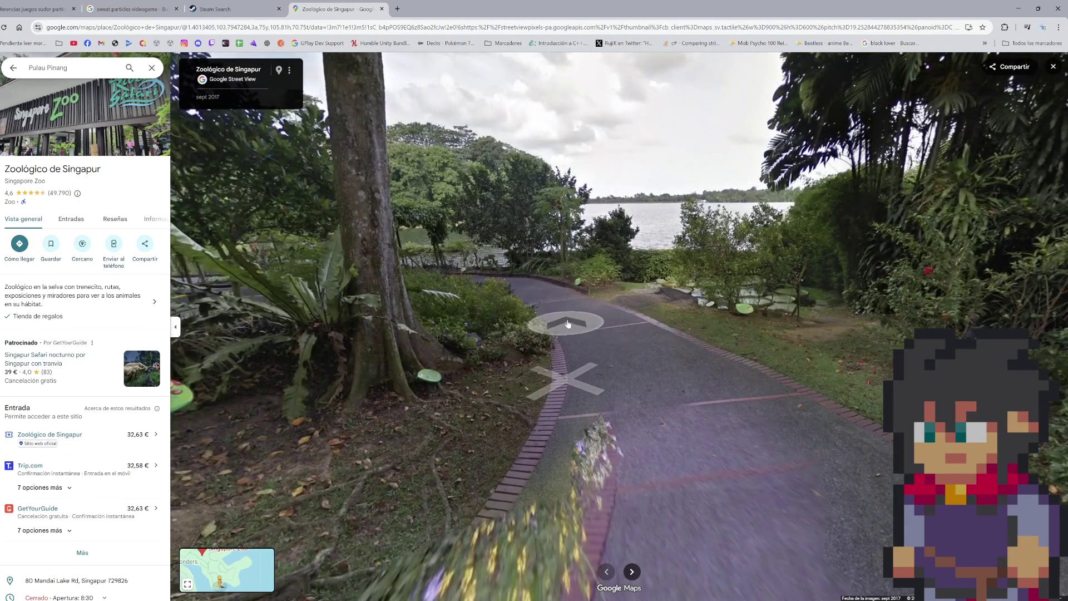
click(568, 321)
click(704, 358)
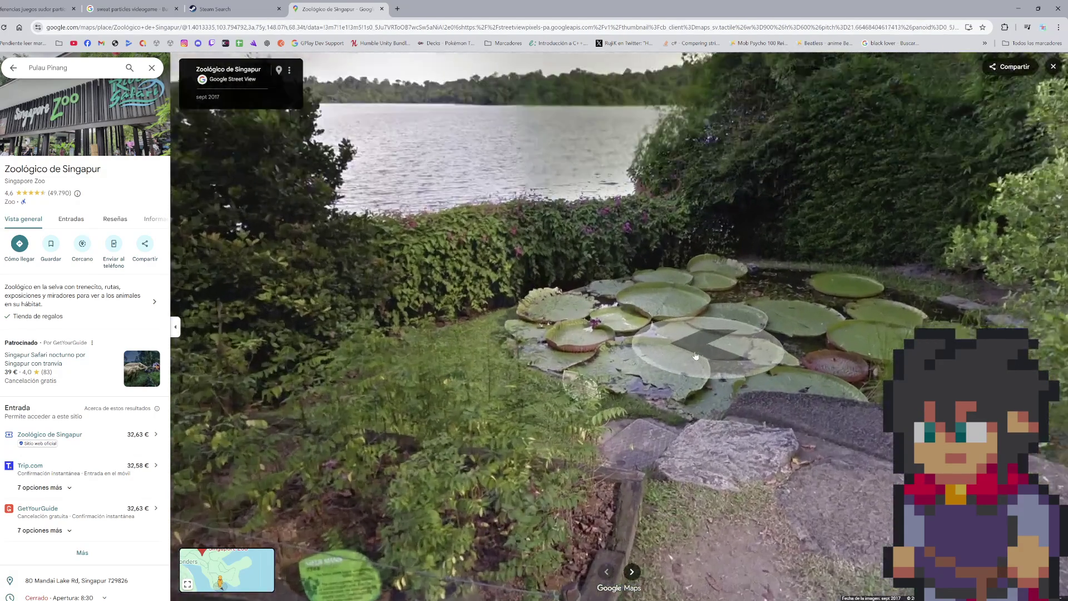
click(764, 347)
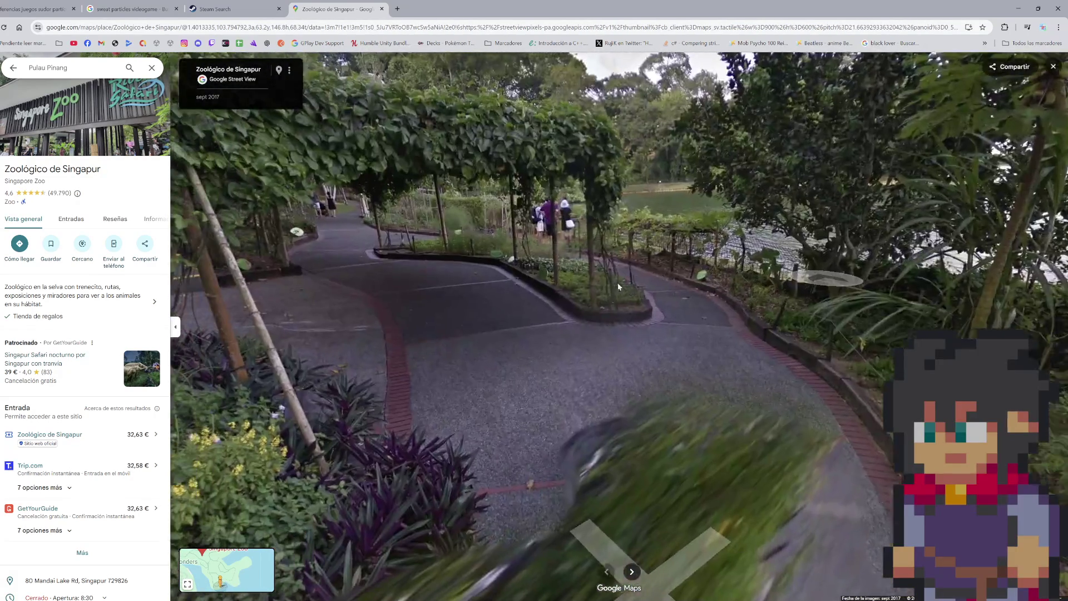
- Walk the tree-lined road up to the group of people and frame them
mouse_move(576, 284)
mouse_down()
mouse_move(703, 262)
mouse_move(788, 323)
mouse_up()
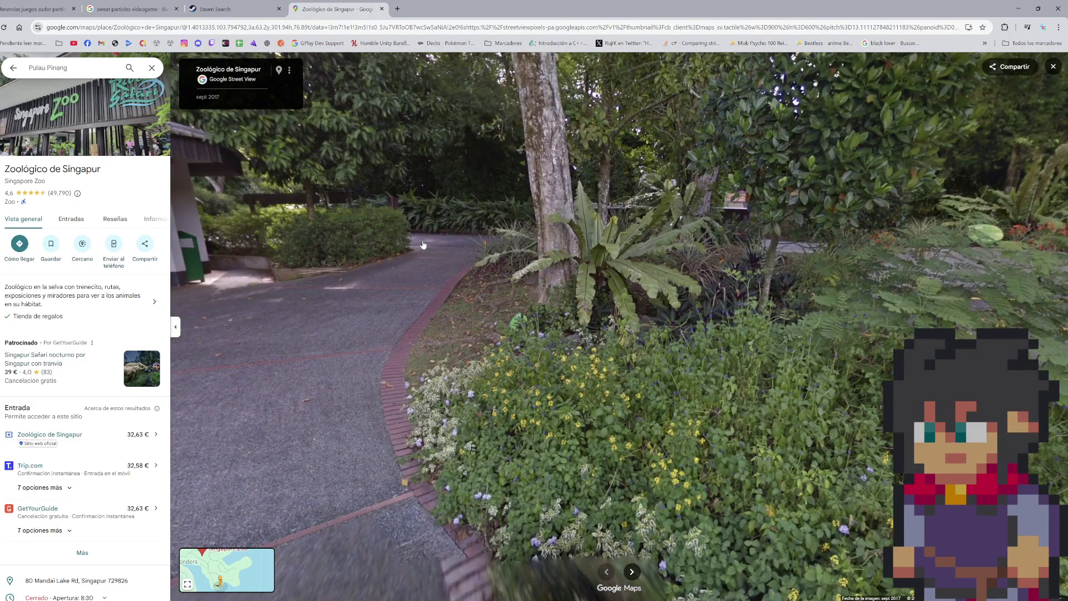
click(423, 245)
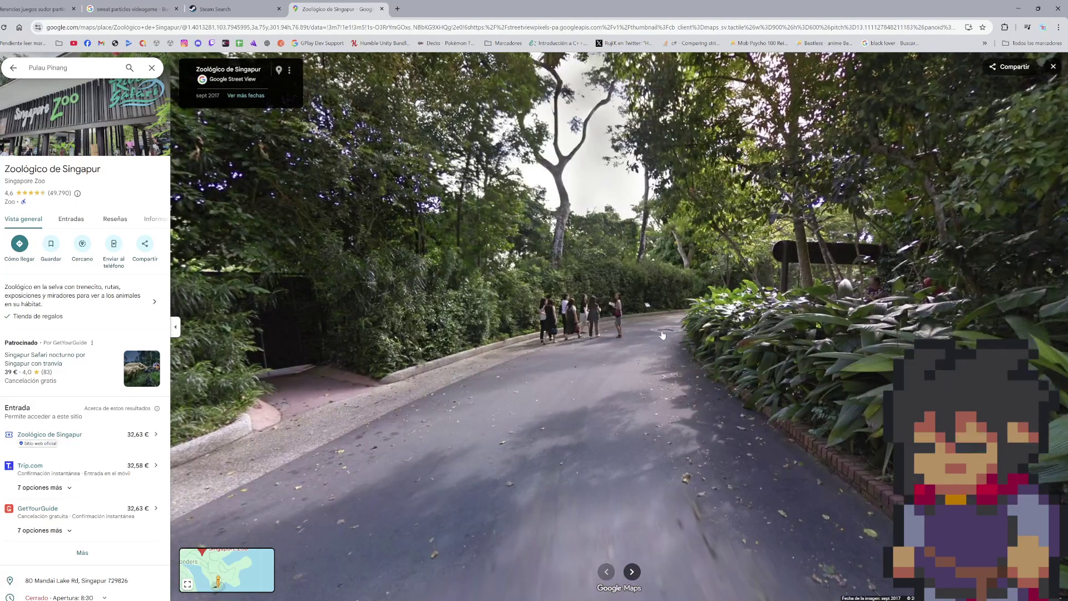
click(658, 334)
click(621, 323)
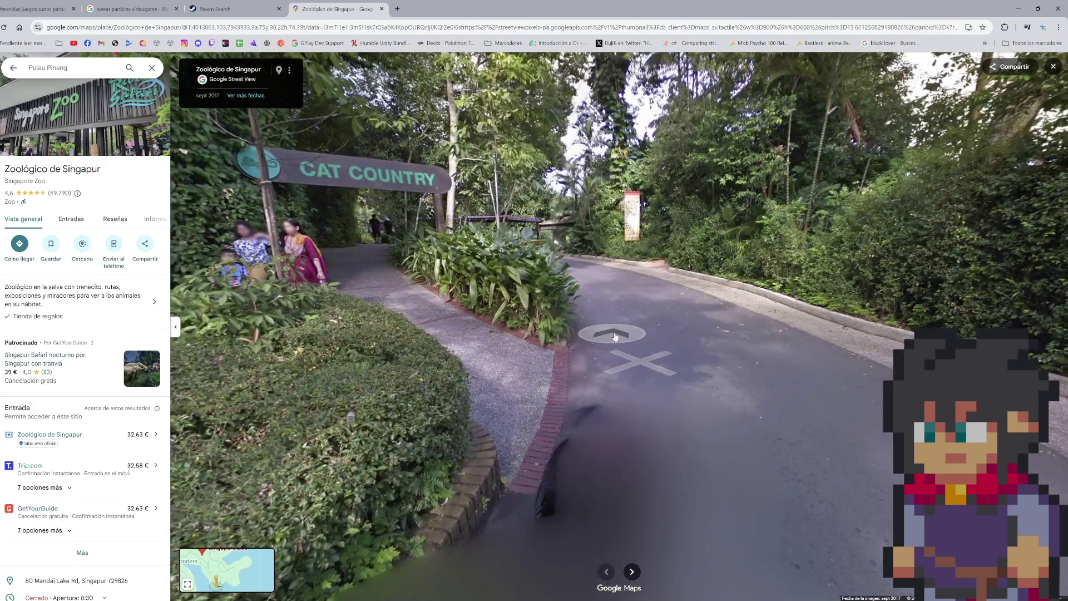
click(615, 336)
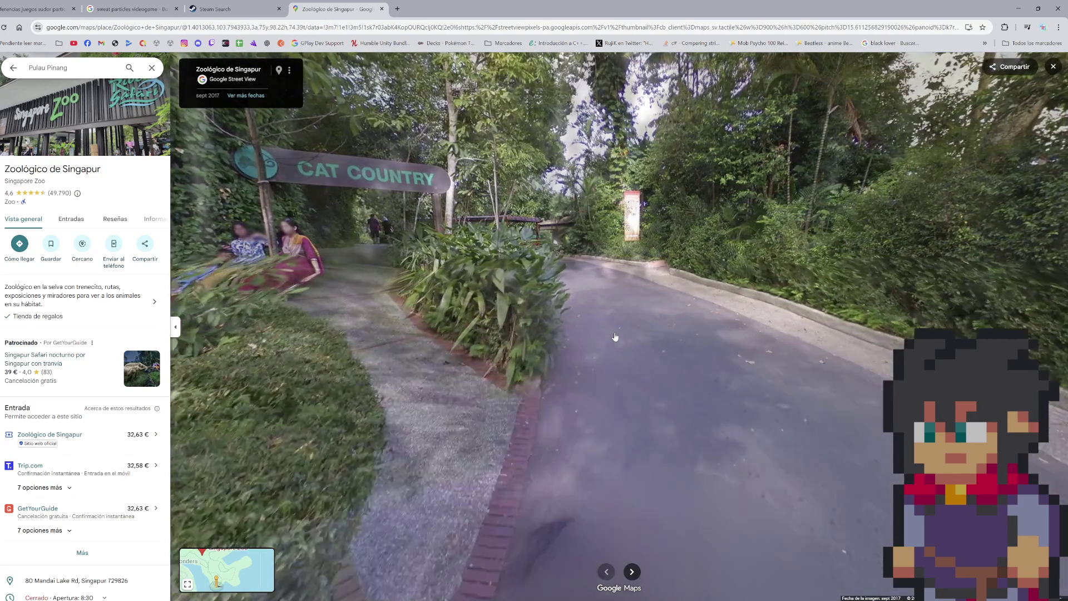
scroll(600, 256, up, 5)
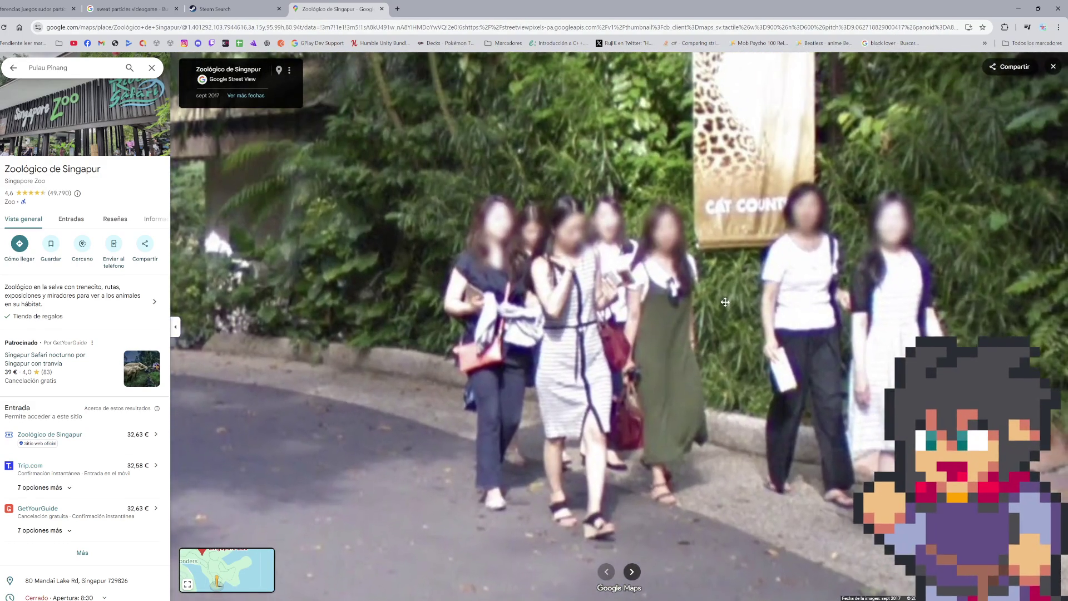
mouse_move(725, 303)
mouse_down()
mouse_move(589, 352)
mouse_move(707, 367)
mouse_up()
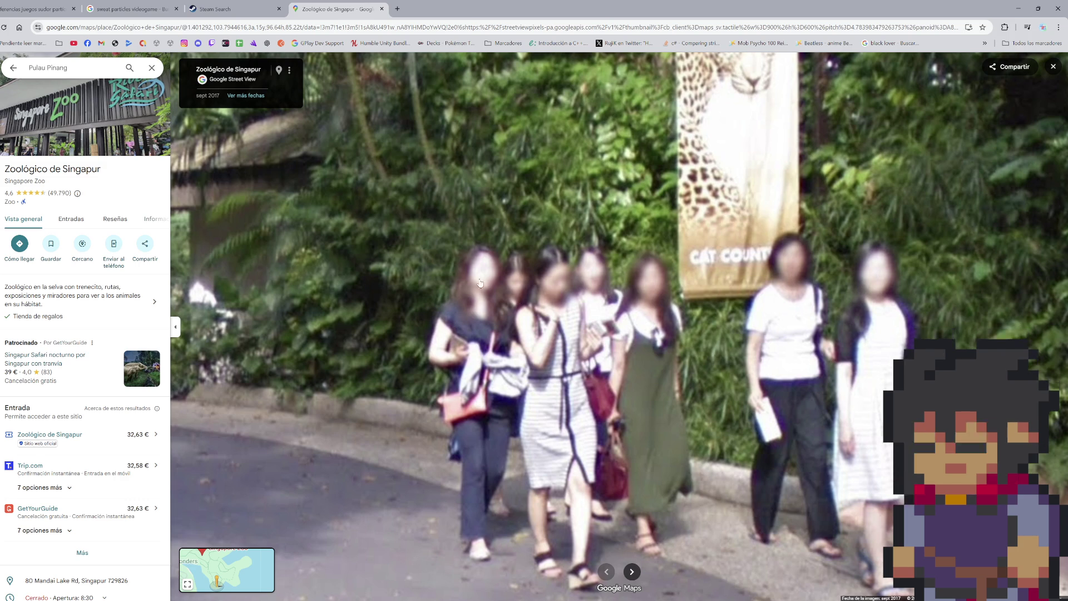
scroll(484, 290, down, 5)
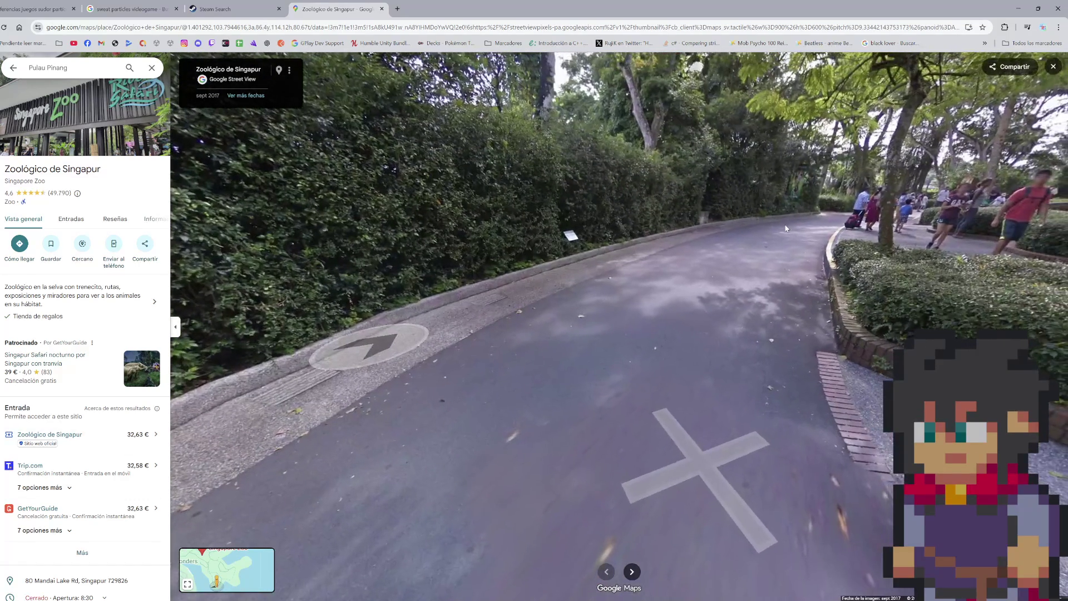
- Advance toward the benches to view the giraffe behind the fence
click(635, 251)
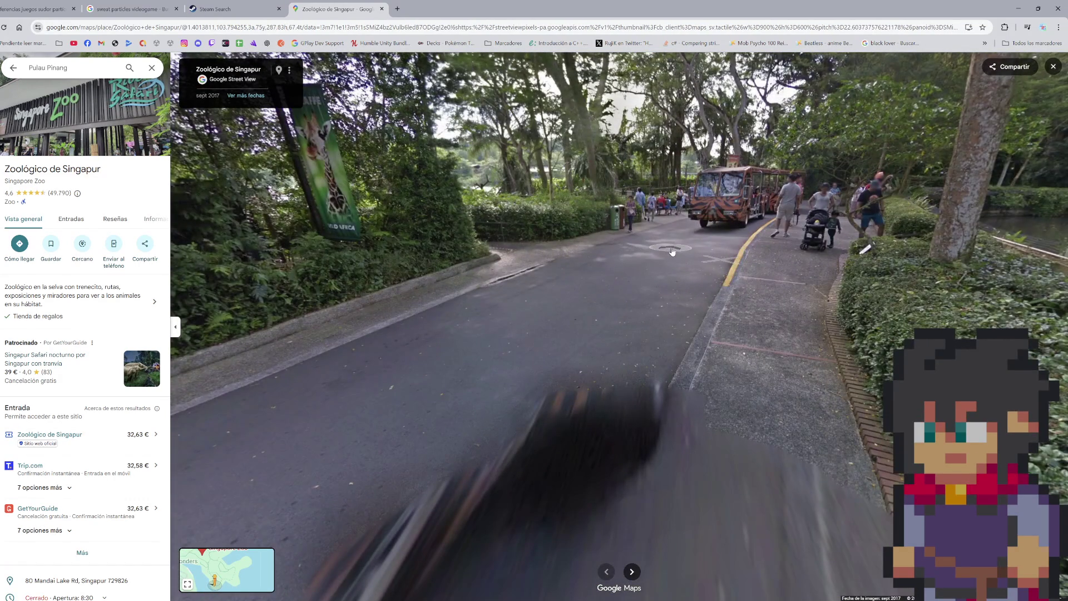
click(672, 252)
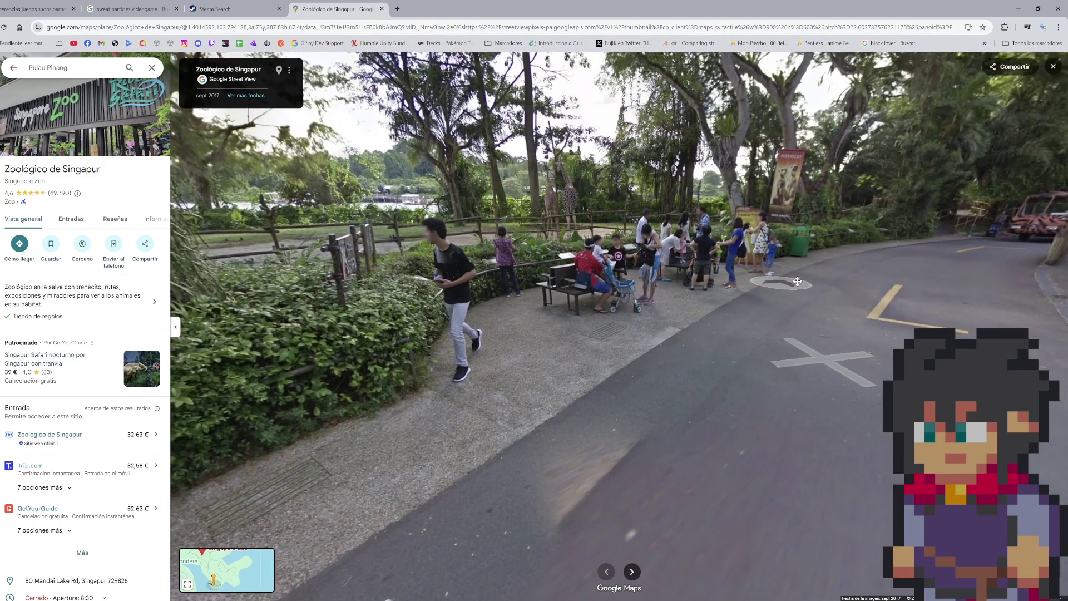
click(774, 281)
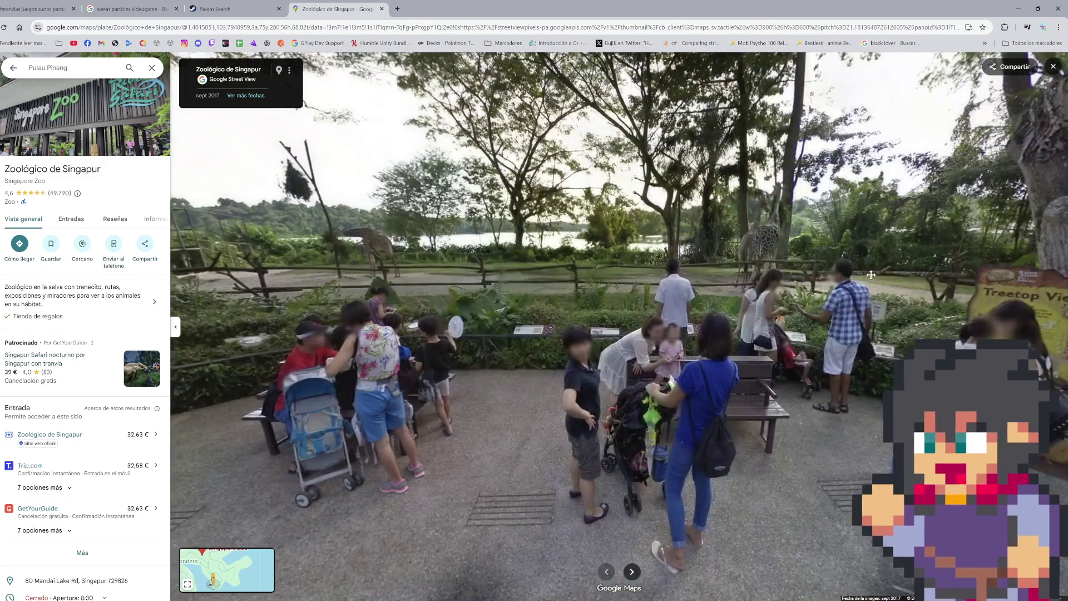
scroll(736, 313, up, 5)
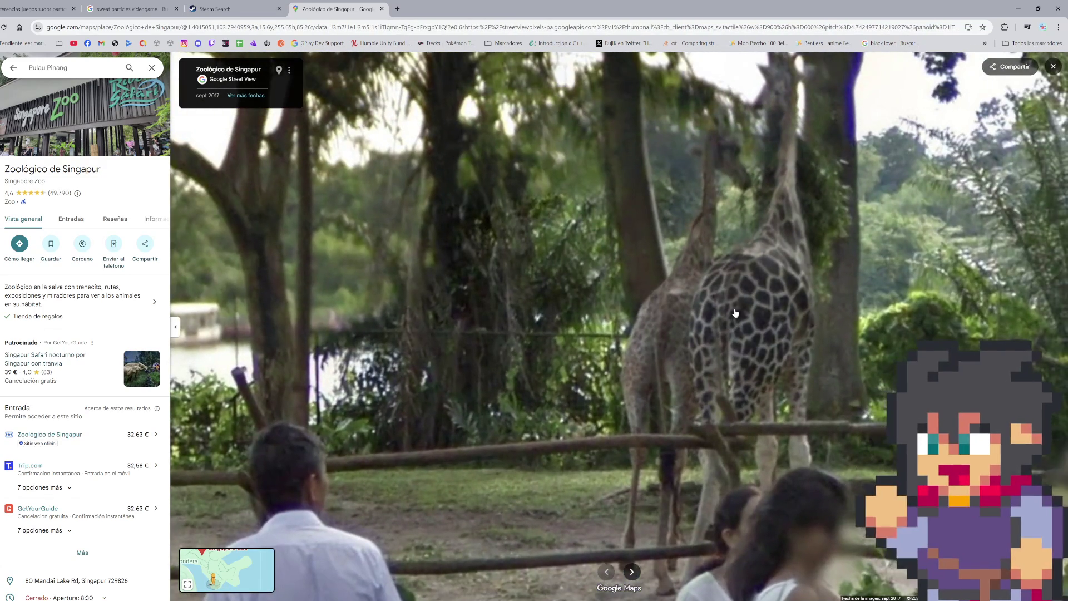
scroll(734, 310, down, 5)
click(662, 328)
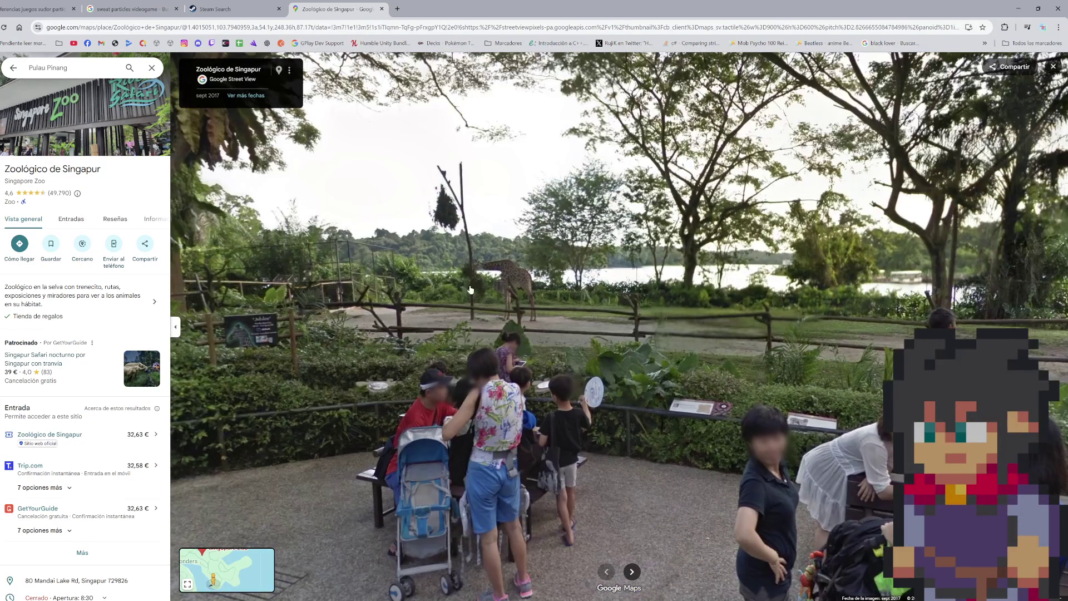
scroll(592, 281, up, 5)
scroll(592, 281, down, 5)
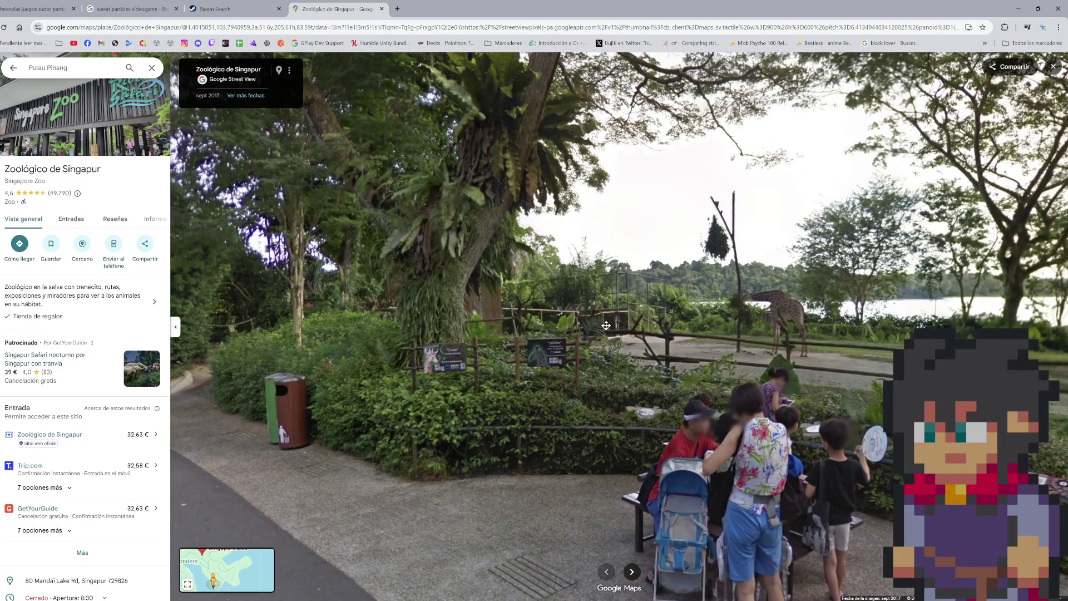
- Look from the giraffes past the Meerkat banner and move on along the path
mouse_move(606, 325)
mouse_down()
mouse_move(501, 263)
mouse_move(812, 250)
mouse_up()
scroll(513, 232, up, 4)
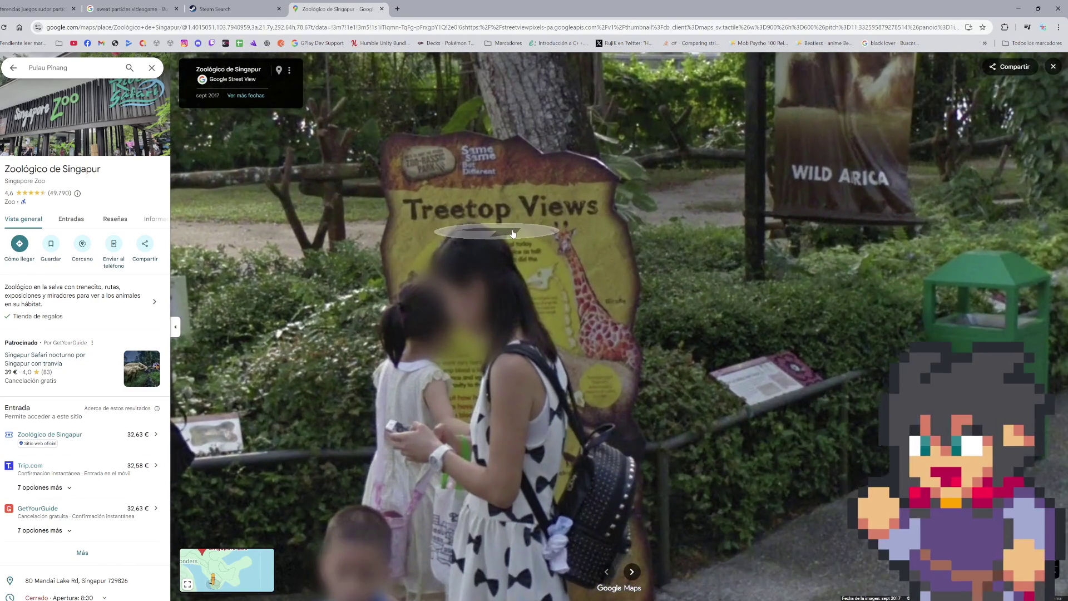
scroll(513, 233, down, 4)
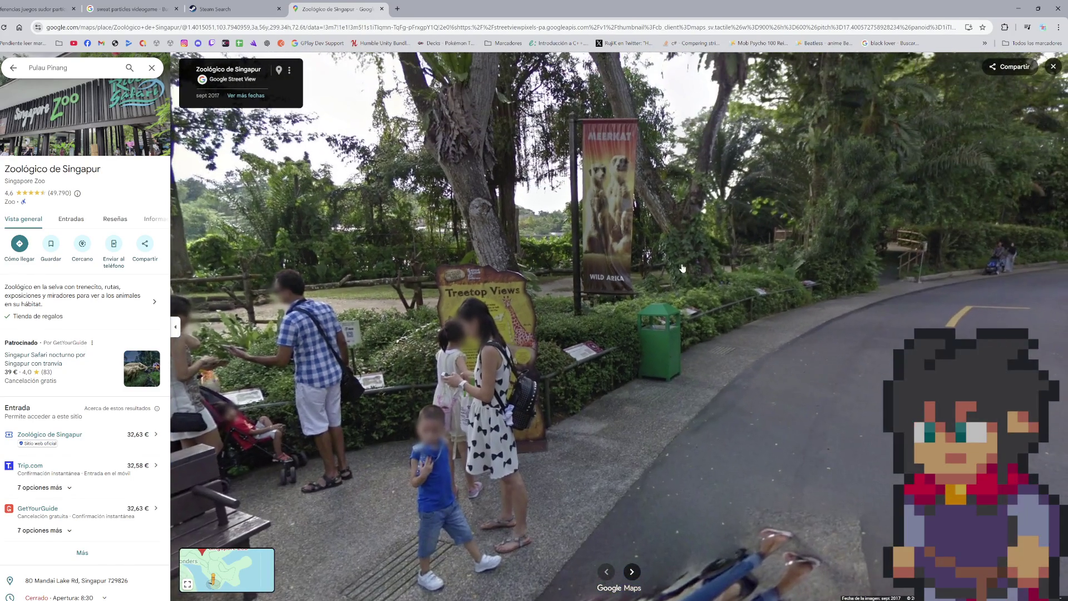
scroll(604, 152, up, 4)
scroll(604, 151, up, 1)
mouse_move(603, 152)
mouse_down()
mouse_move(469, 314)
mouse_move(389, 312)
mouse_up()
scroll(469, 313, down, 4)
click(794, 339)
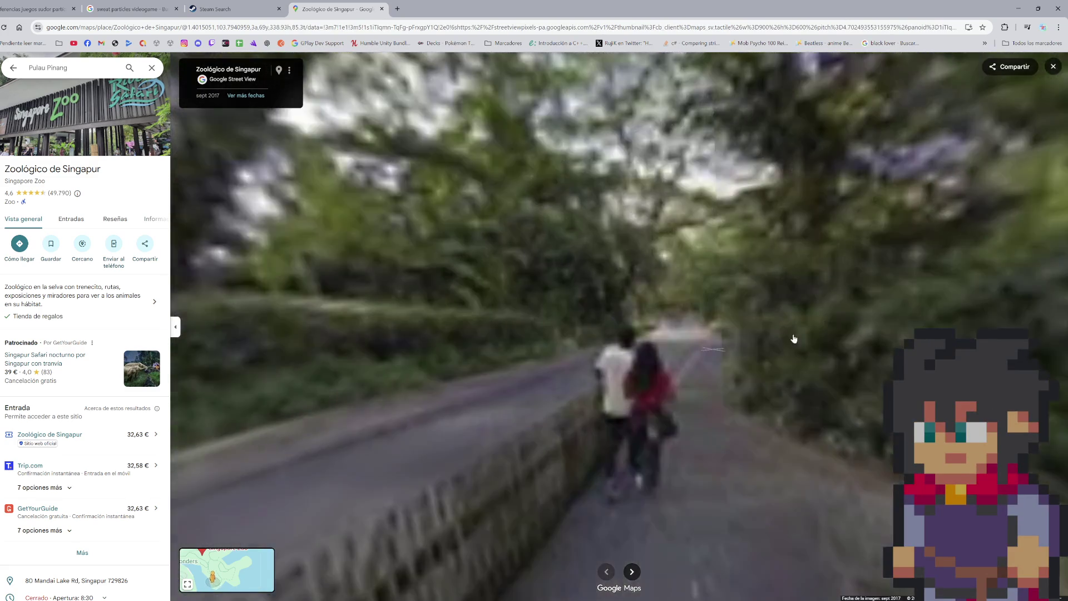
- Look toward the rocky enclosure, then advance along the path beside the canal
drag(794, 338, 638, 295)
scroll(639, 295, up, 4)
scroll(714, 300, down, 2)
scroll(715, 300, down, 3)
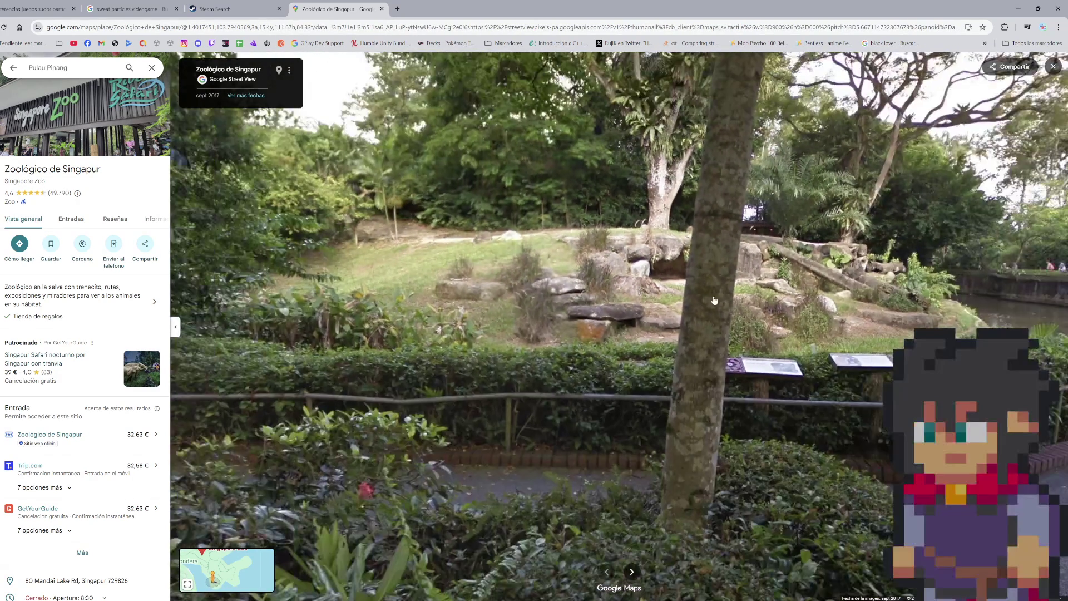
mouse_move(572, 286)
mouse_down()
mouse_move(634, 417)
mouse_move(699, 458)
mouse_up()
click(607, 432)
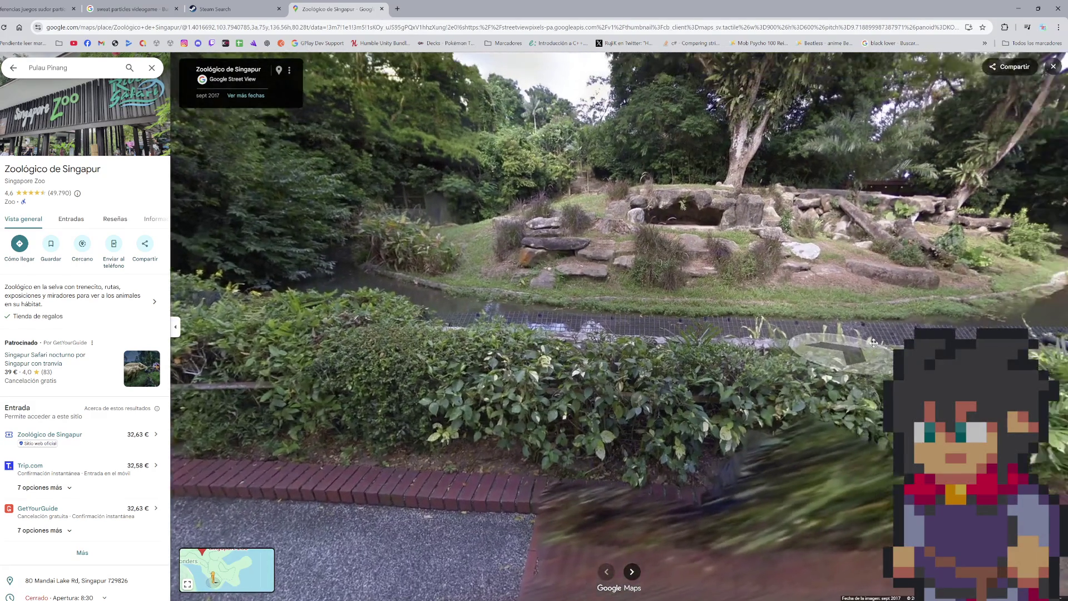
drag(874, 343, 756, 321)
scroll(680, 285, up, 2)
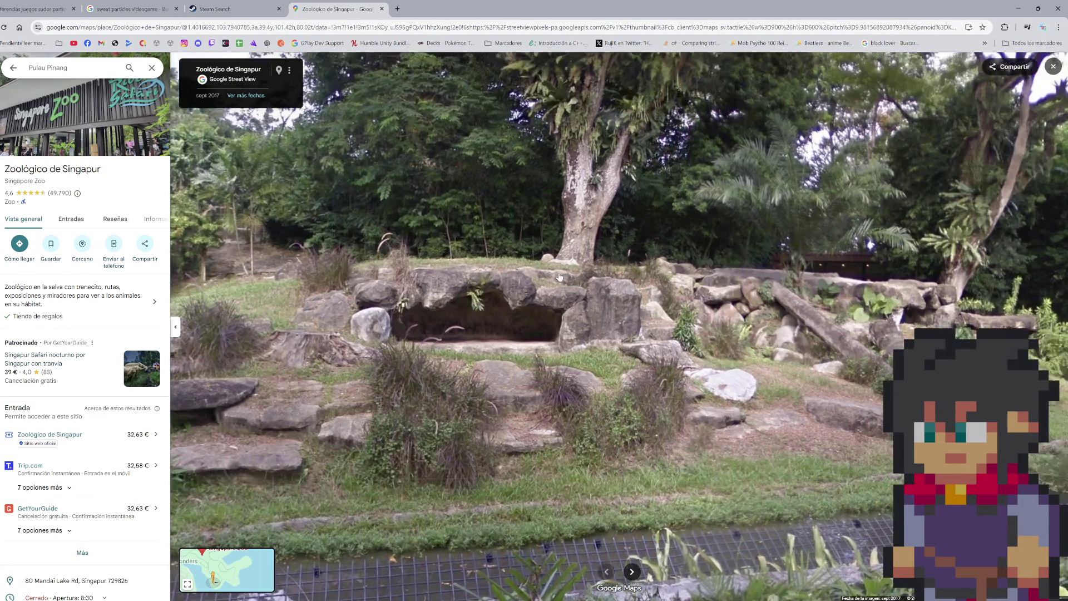
scroll(535, 272, up, 3)
scroll(534, 273, down, 3)
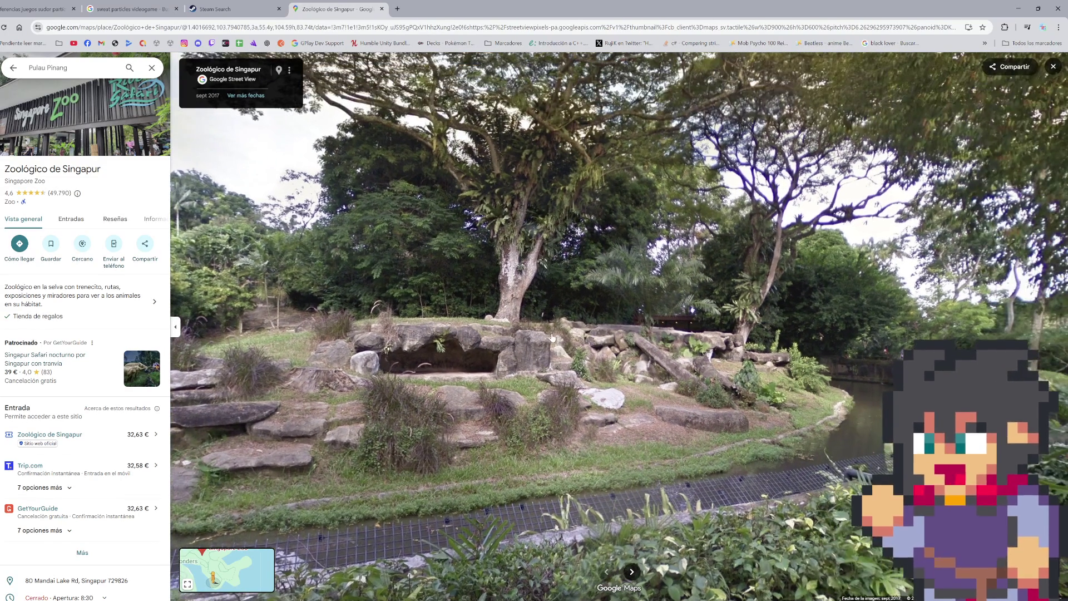
- Move closer to the rock cave enclosure and further along the path
click(678, 399)
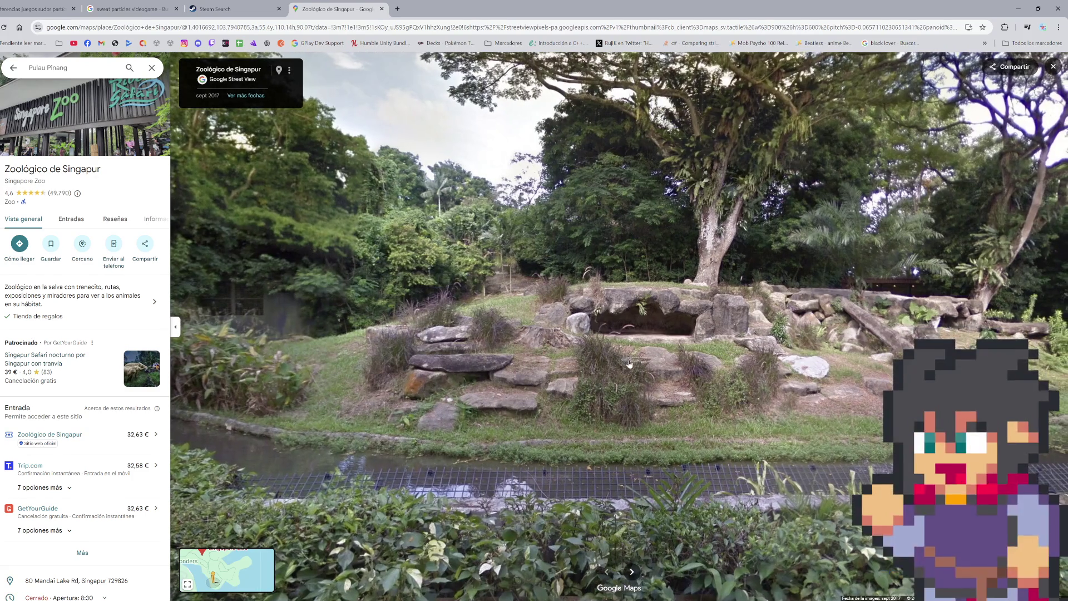
scroll(618, 295, up, 3)
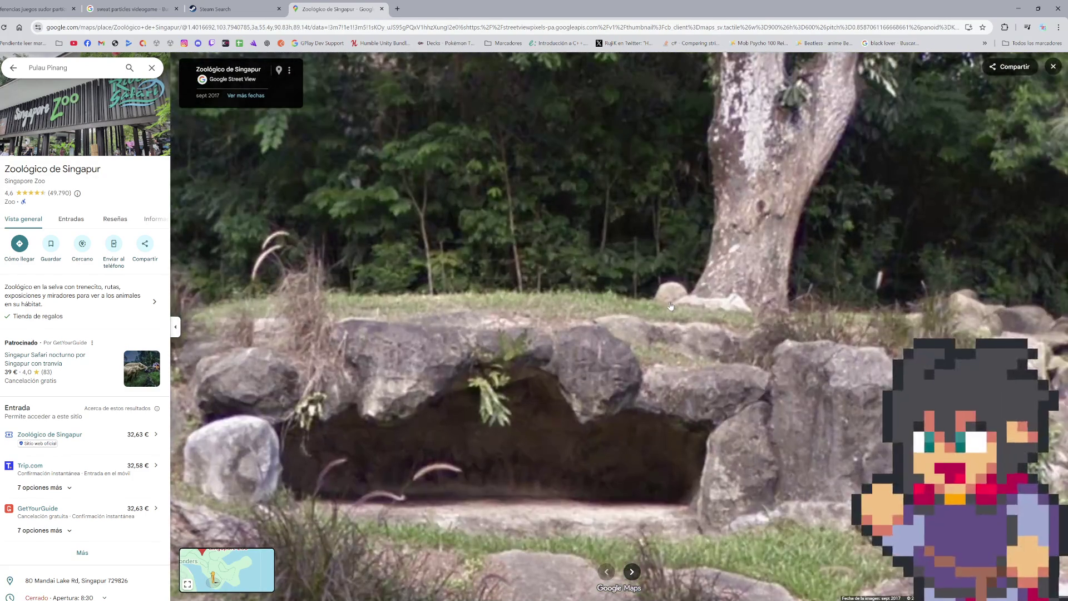
scroll(833, 341, down, 3)
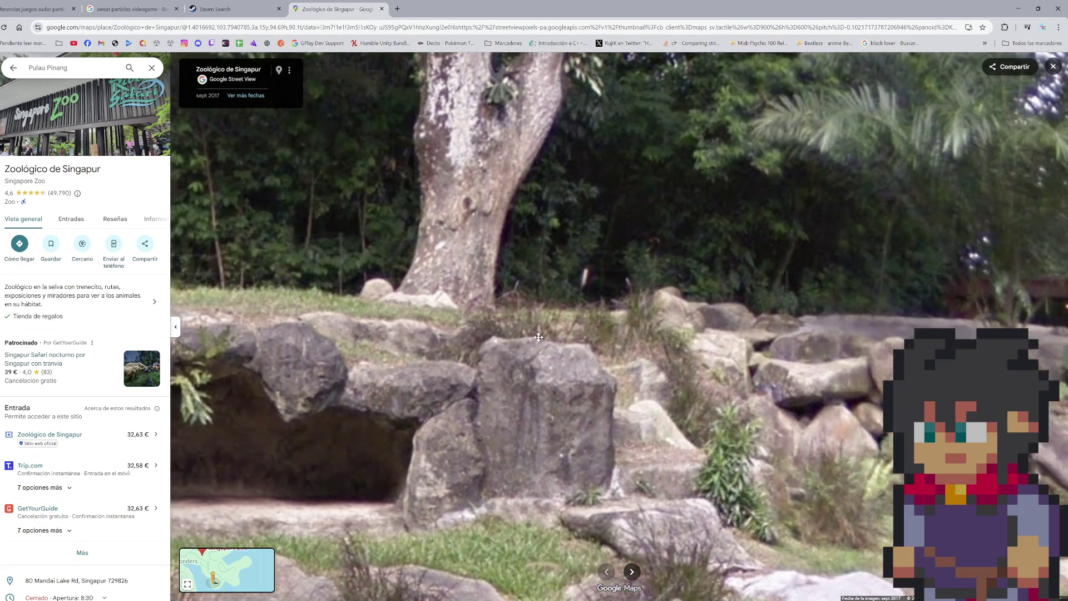
scroll(842, 332, down, 3)
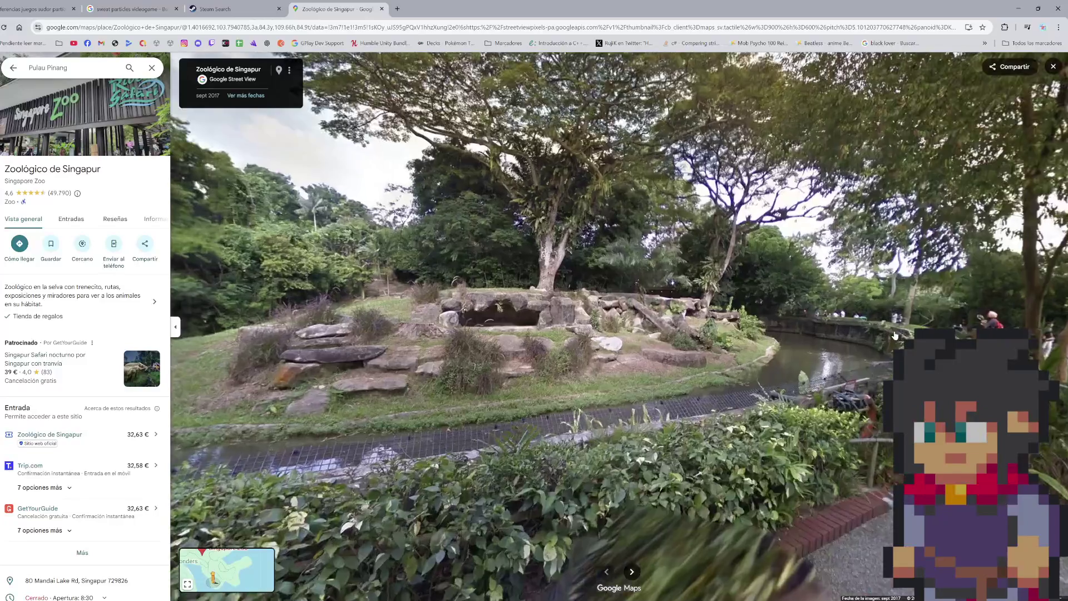
click(835, 337)
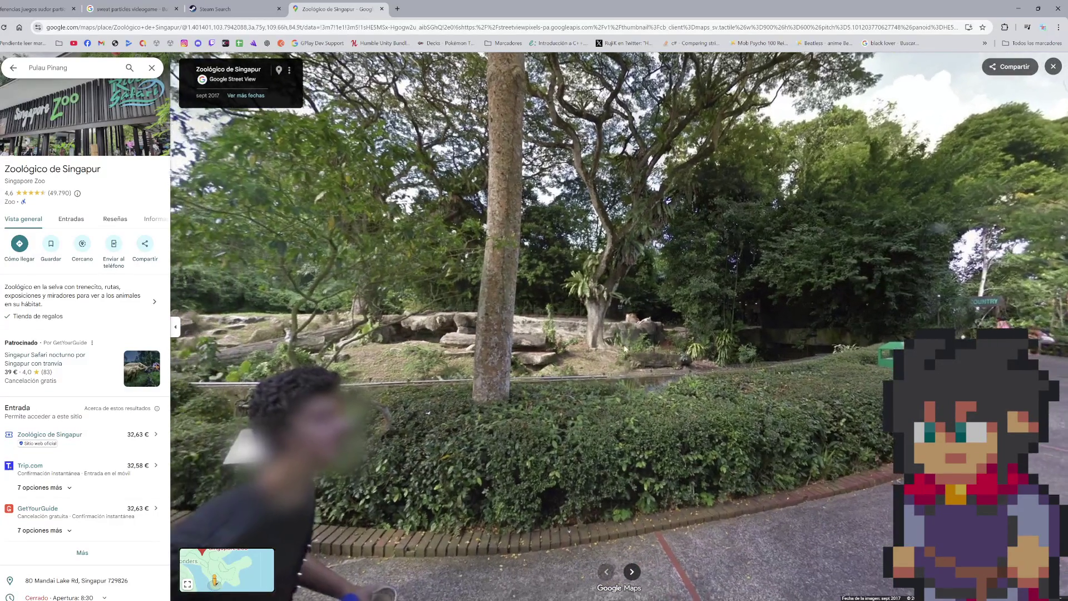
scroll(636, 350, up, 3)
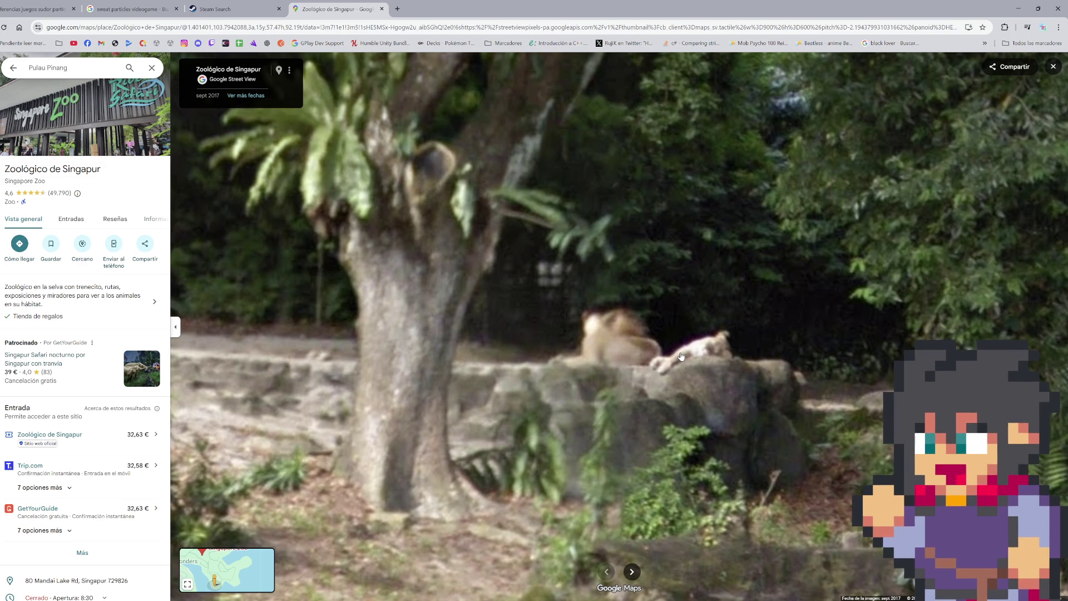
click(84, 71)
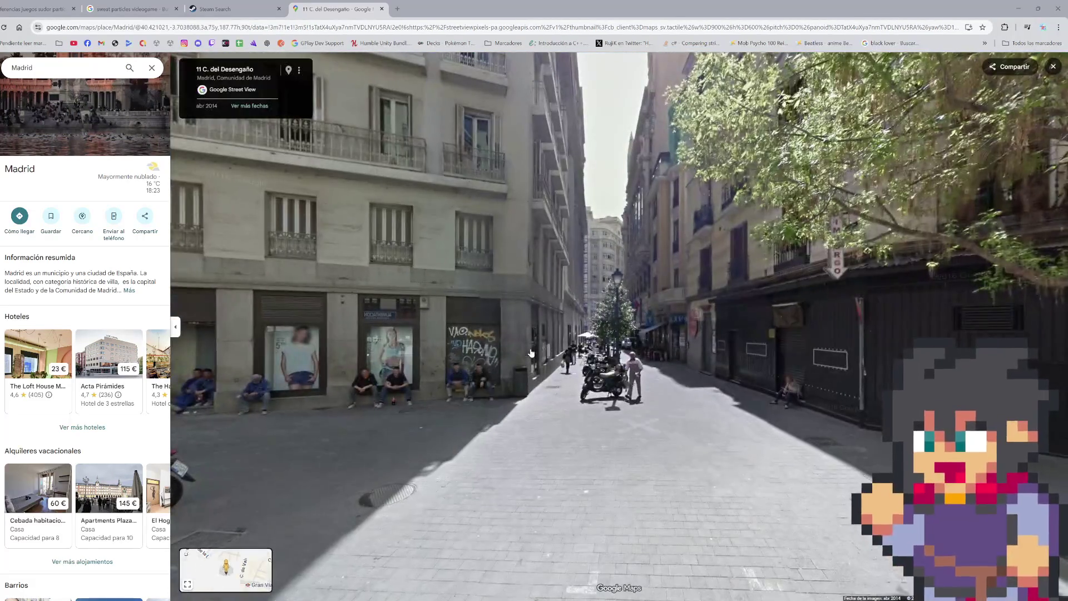
- Enter Street View in Madrid and walk along Mesonero Romanos to the Gran Vía corner
click(531, 353)
mouse_move(597, 326)
mouse_down()
mouse_move(755, 377)
mouse_move(690, 373)
mouse_move(626, 319)
mouse_move(503, 355)
mouse_move(280, 373)
mouse_up()
click(280, 373)
click(299, 386)
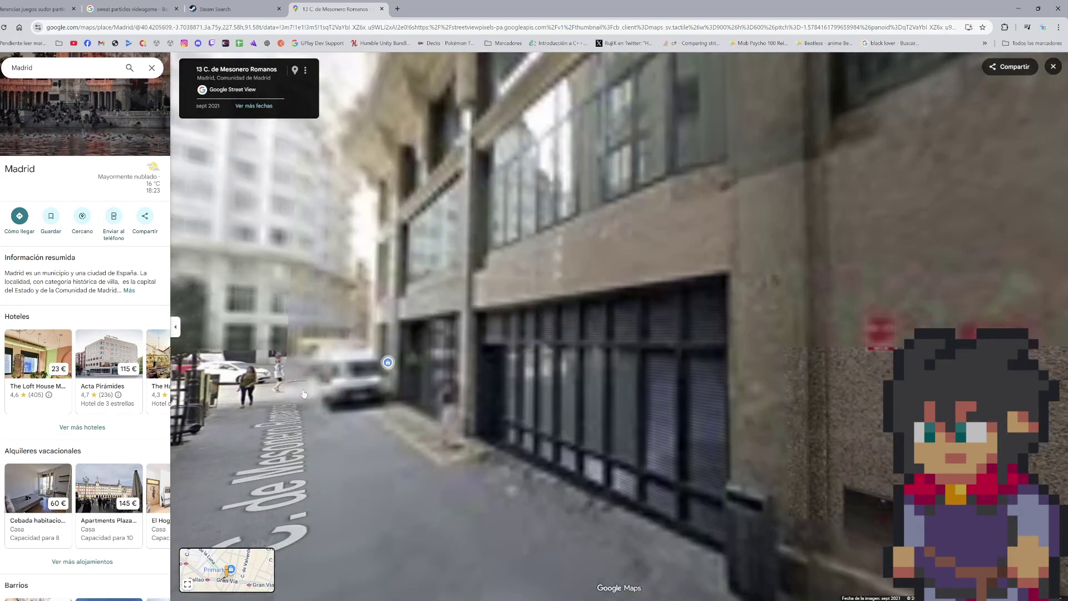
click(299, 385)
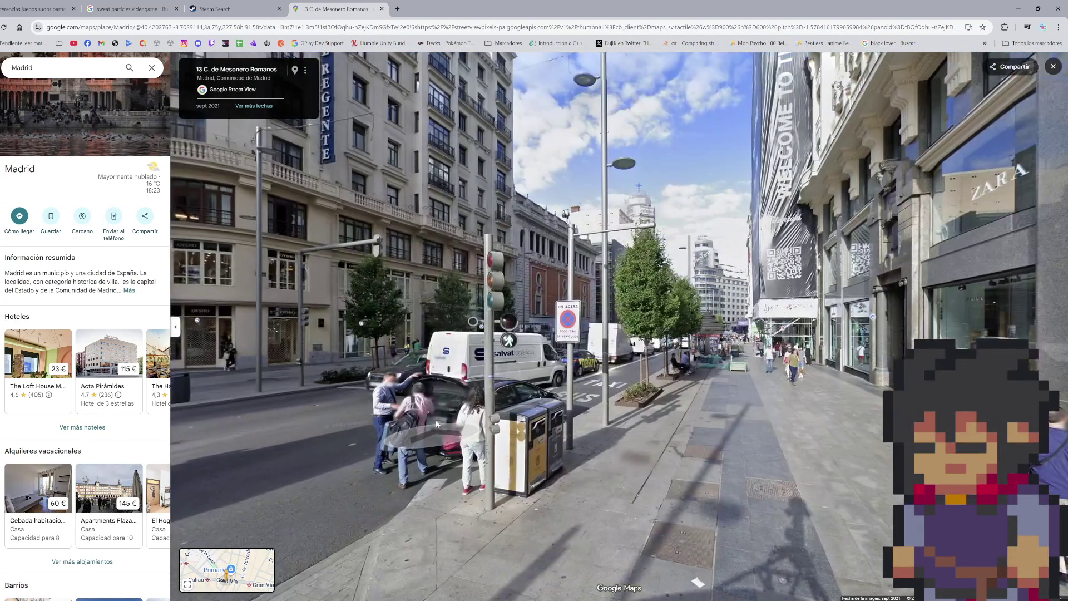
- Walk down Gran Vía to number 35 and face the buildings
click(691, 413)
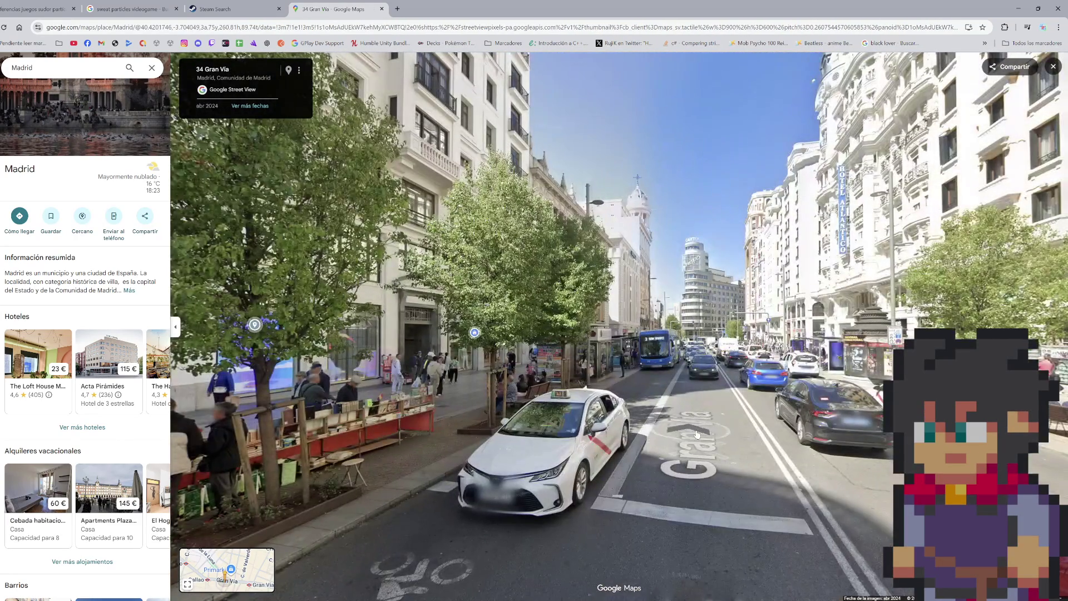
click(693, 426)
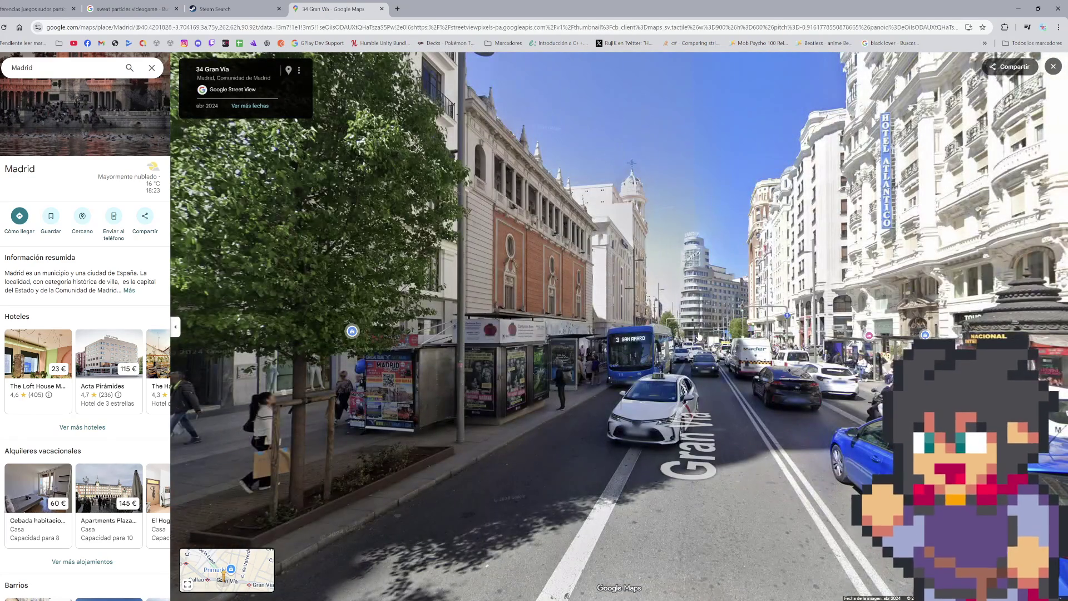
click(724, 419)
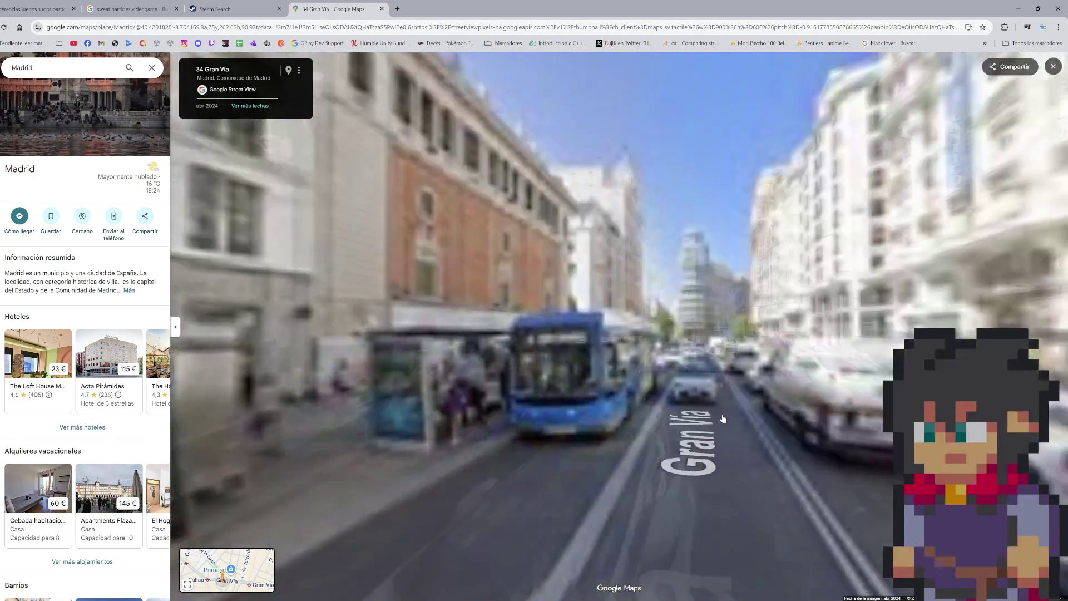
click(729, 419)
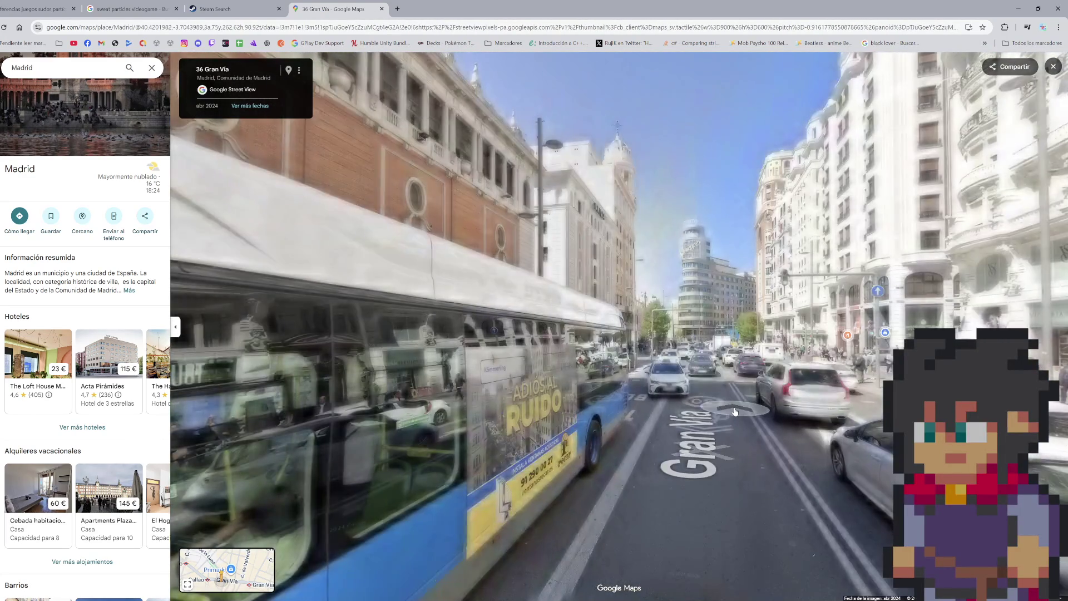
click(718, 413)
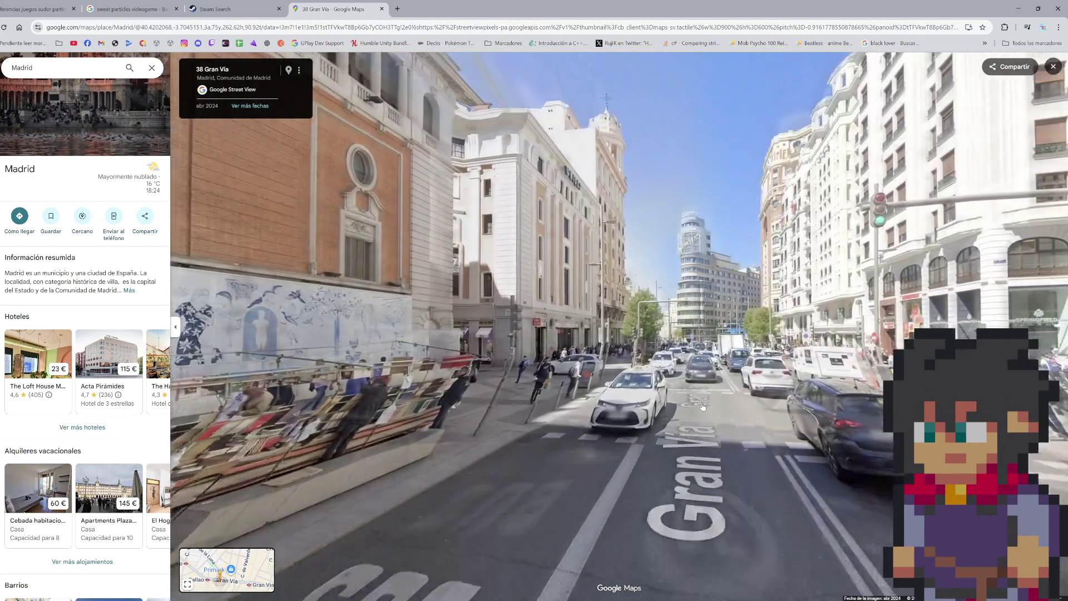
click(702, 406)
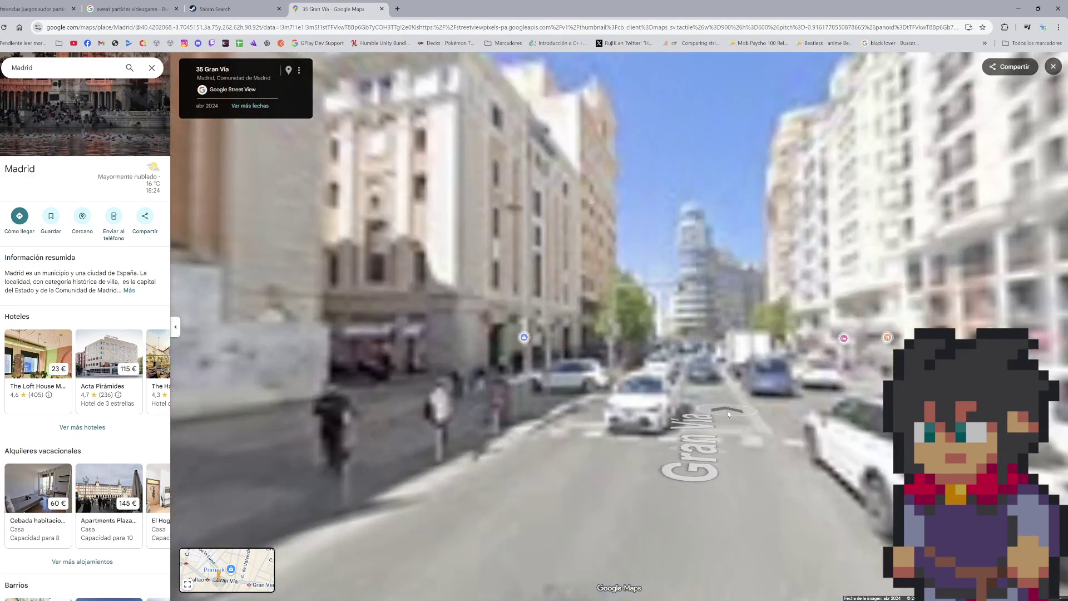
mouse_move(703, 407)
mouse_down()
mouse_move(603, 438)
mouse_move(334, 428)
mouse_up()
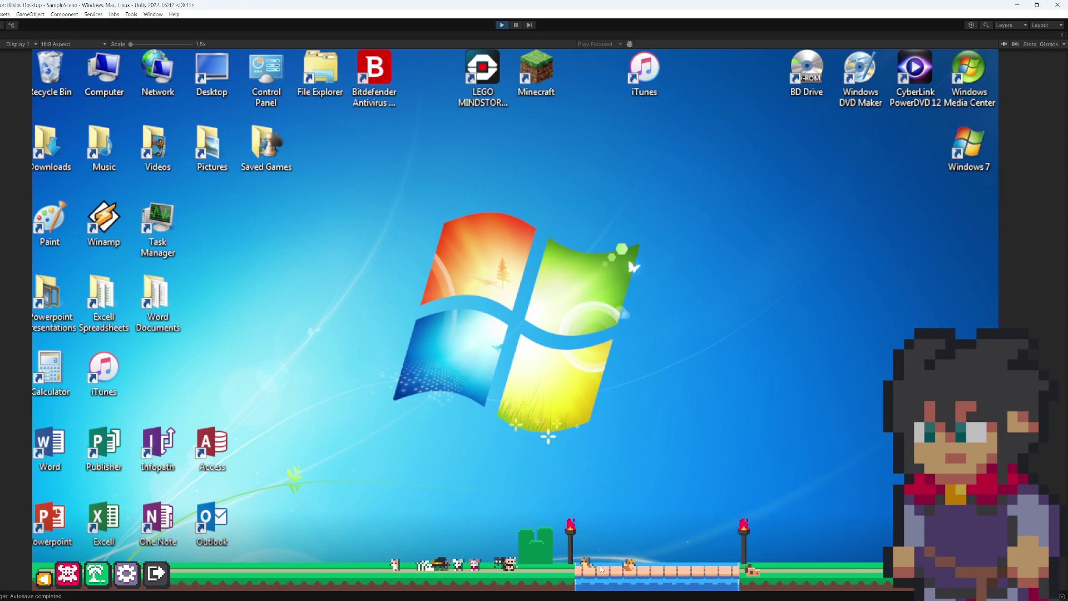
- Pick up pets from the bridge and taskbar and drop them at new spots
drag(577, 567, 579, 479)
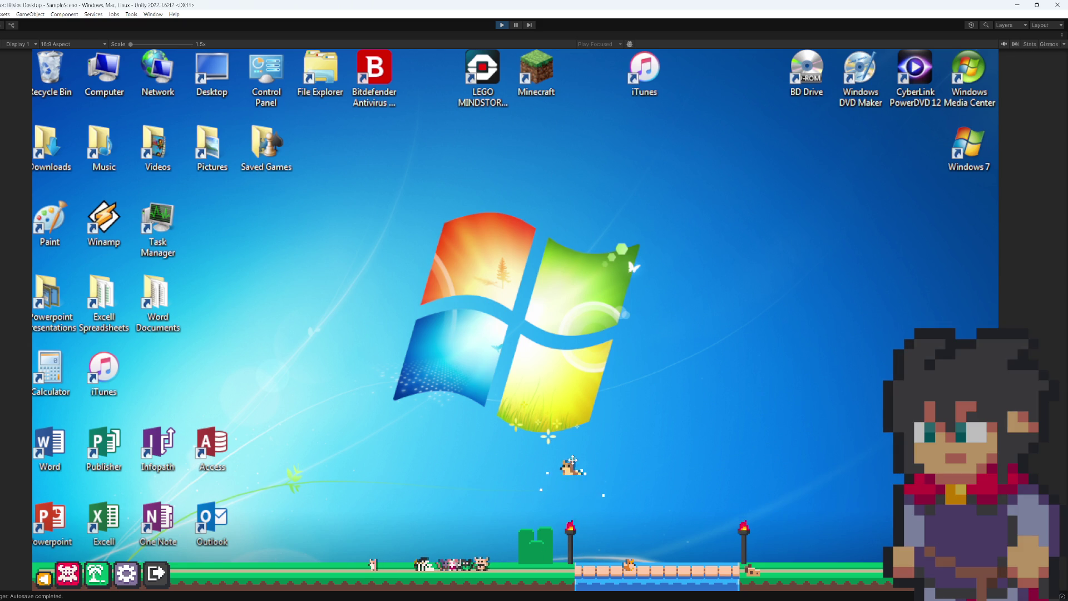
drag(568, 524, 568, 563)
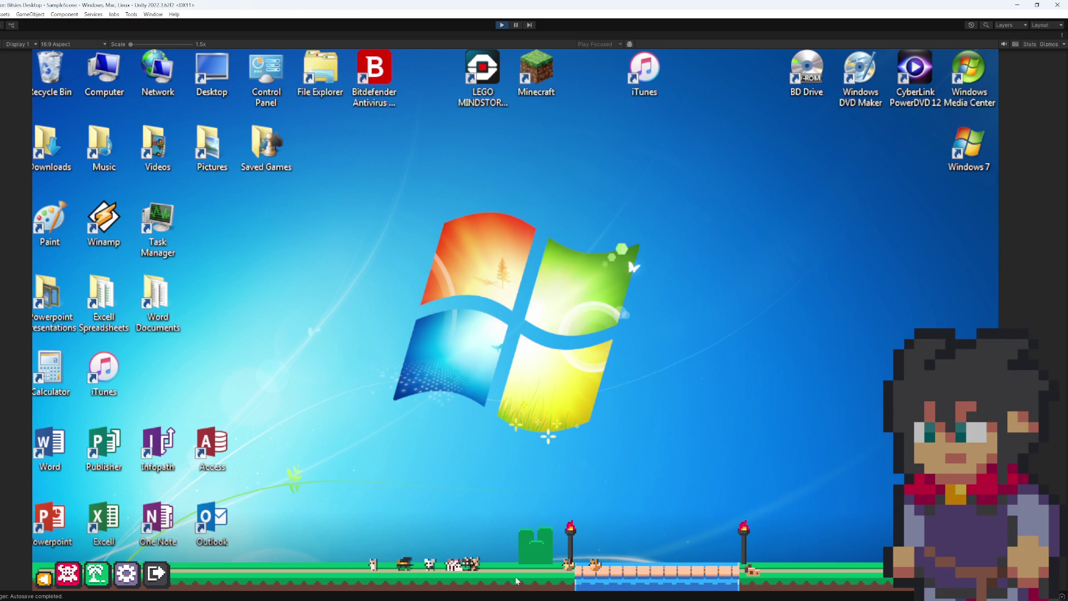
mouse_move(470, 563)
mouse_down()
mouse_move(501, 552)
mouse_move(525, 490)
mouse_move(517, 484)
mouse_up()
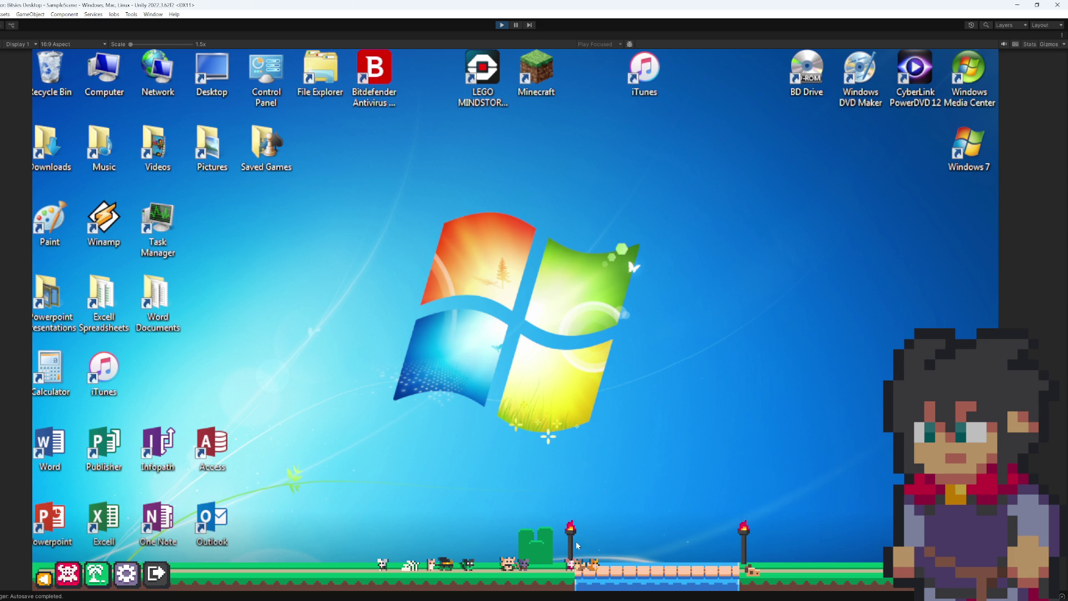
mouse_move(519, 567)
mouse_down()
mouse_move(609, 493)
mouse_move(684, 535)
mouse_up()
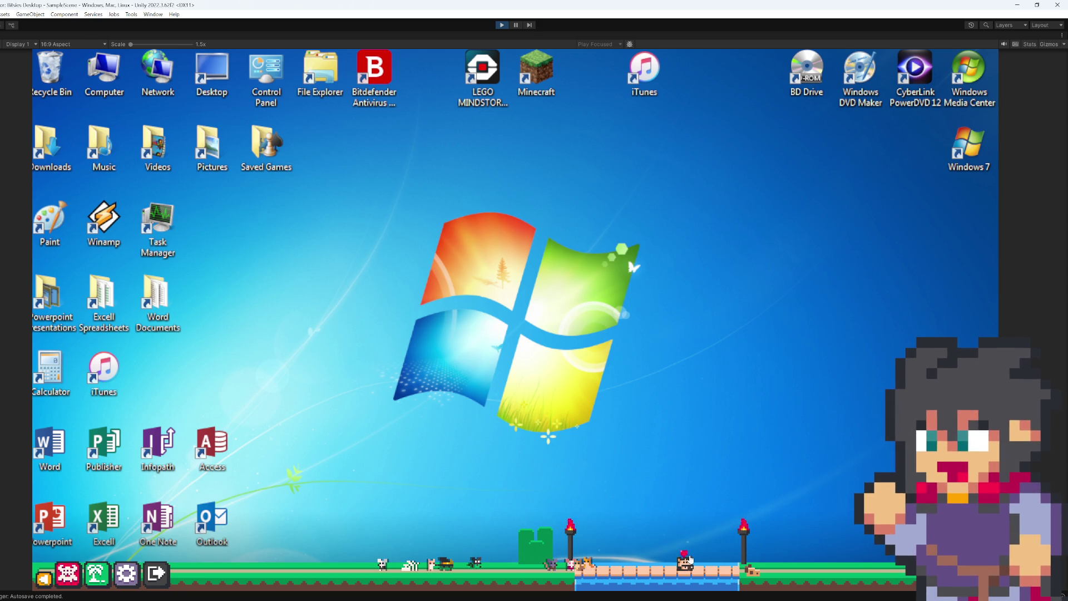
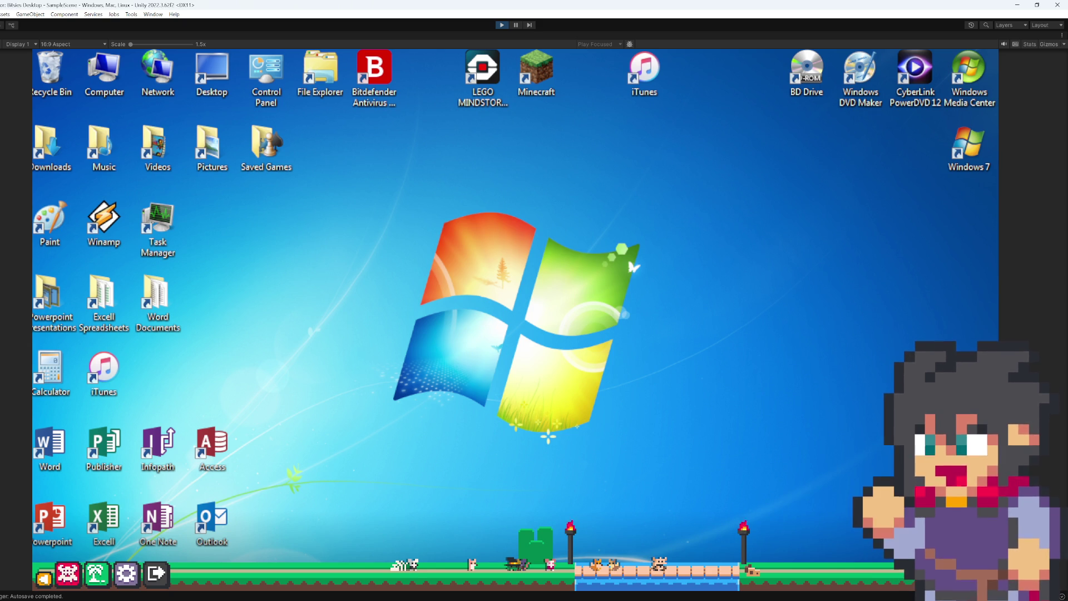
- Lift two pets off the grass, then browse the Favorites and Decorations collections
mouse_move(473, 565)
mouse_down()
mouse_move(477, 541)
mouse_move(422, 445)
mouse_move(449, 503)
mouse_up()
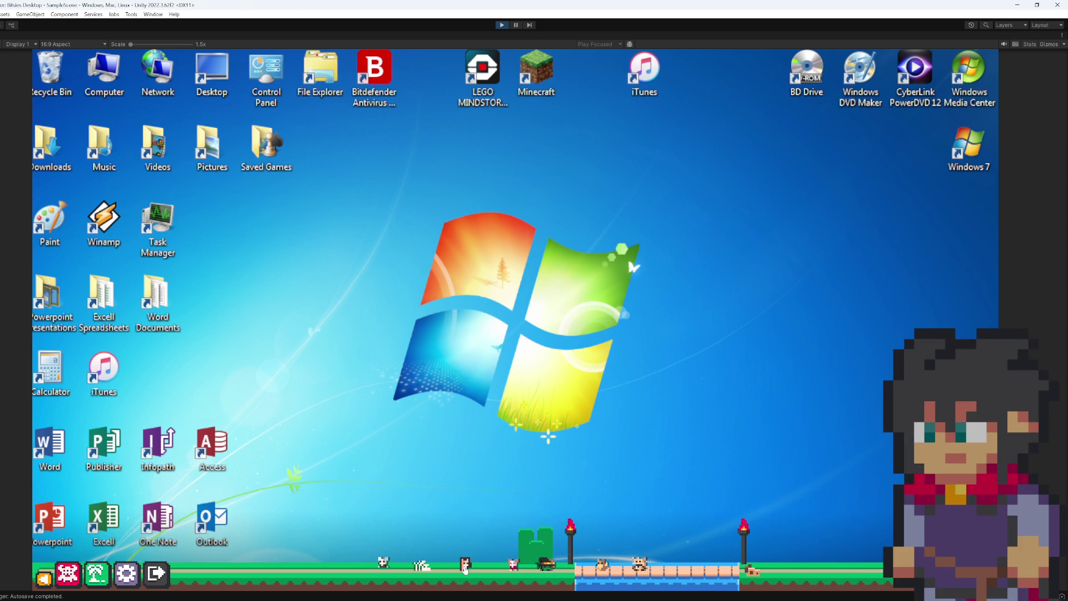
drag(466, 567, 477, 501)
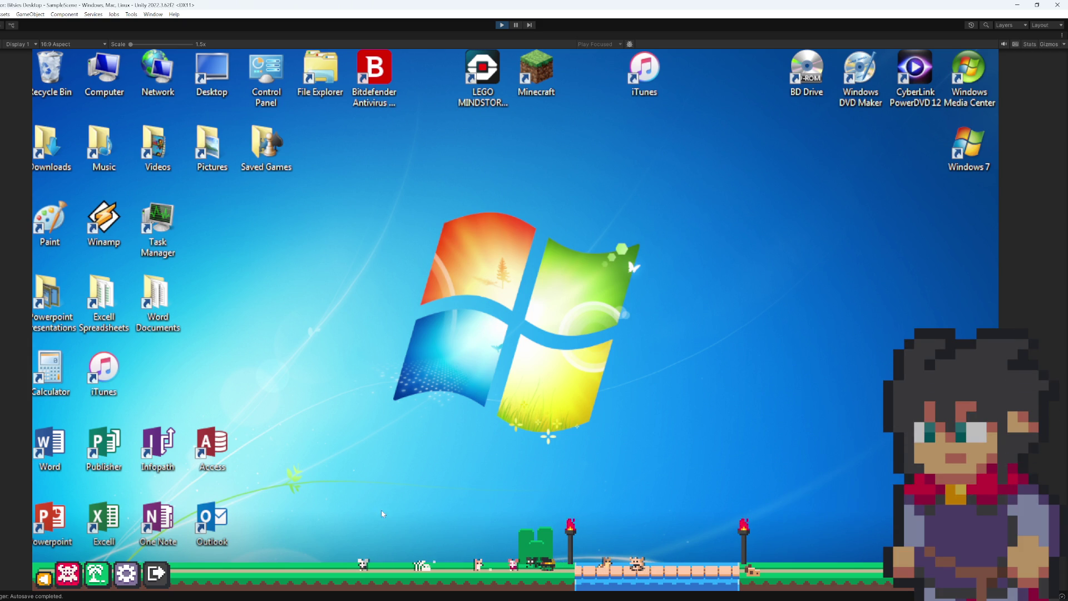
click(119, 575)
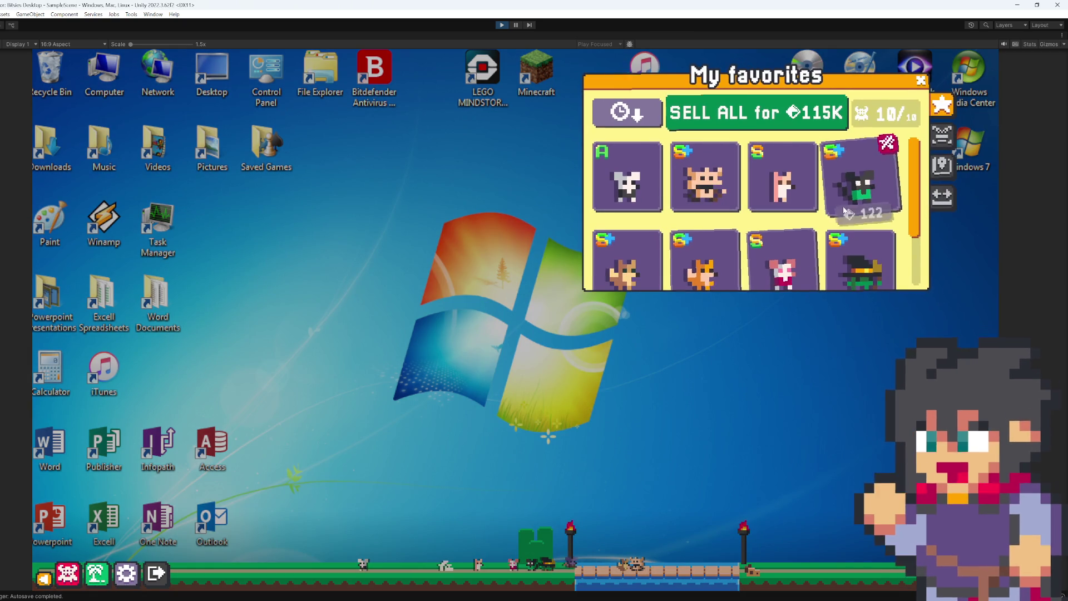
click(946, 139)
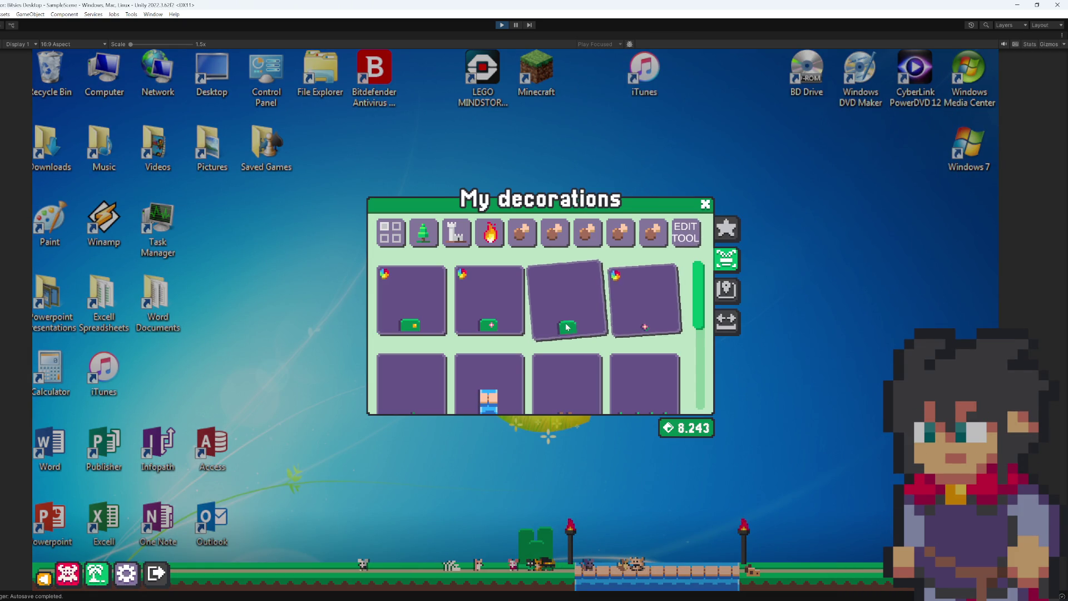
scroll(513, 360, up, 2)
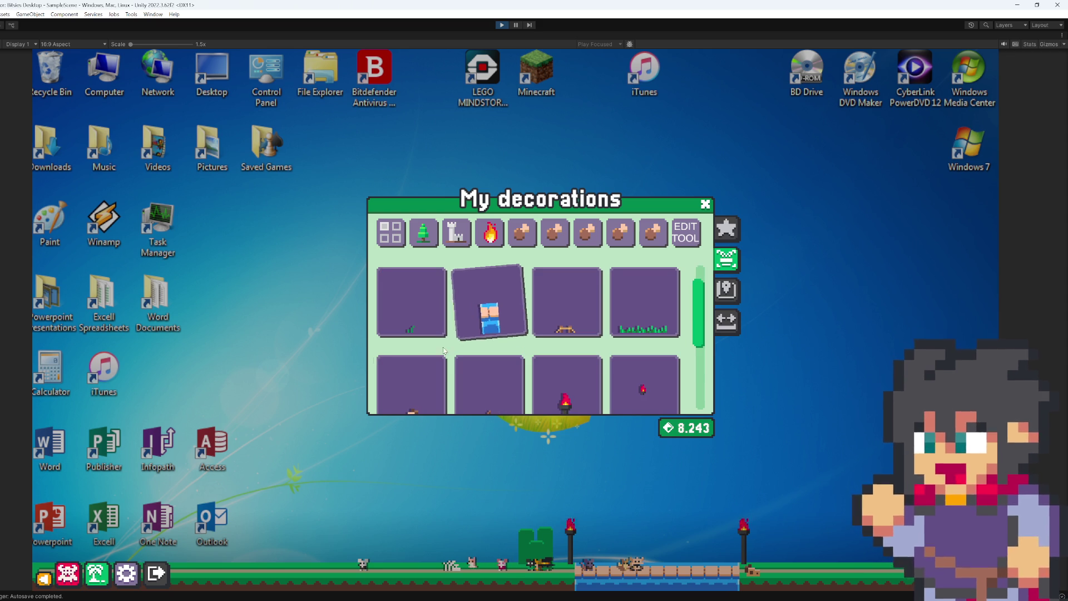
click(706, 204)
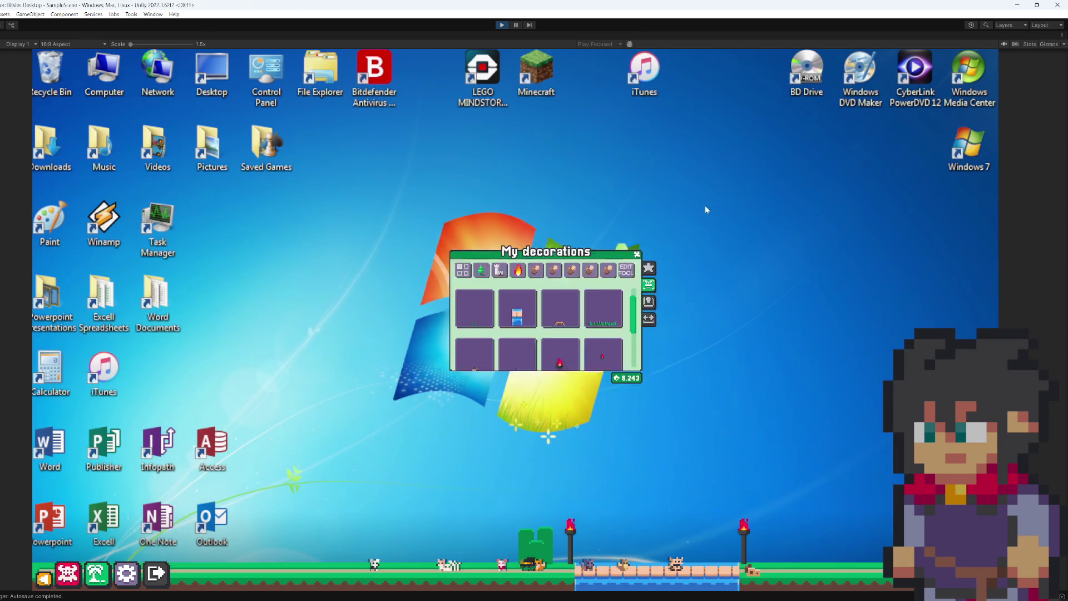
- Pet the small pet to make hearts appear, then lift it off the ground
click(502, 565)
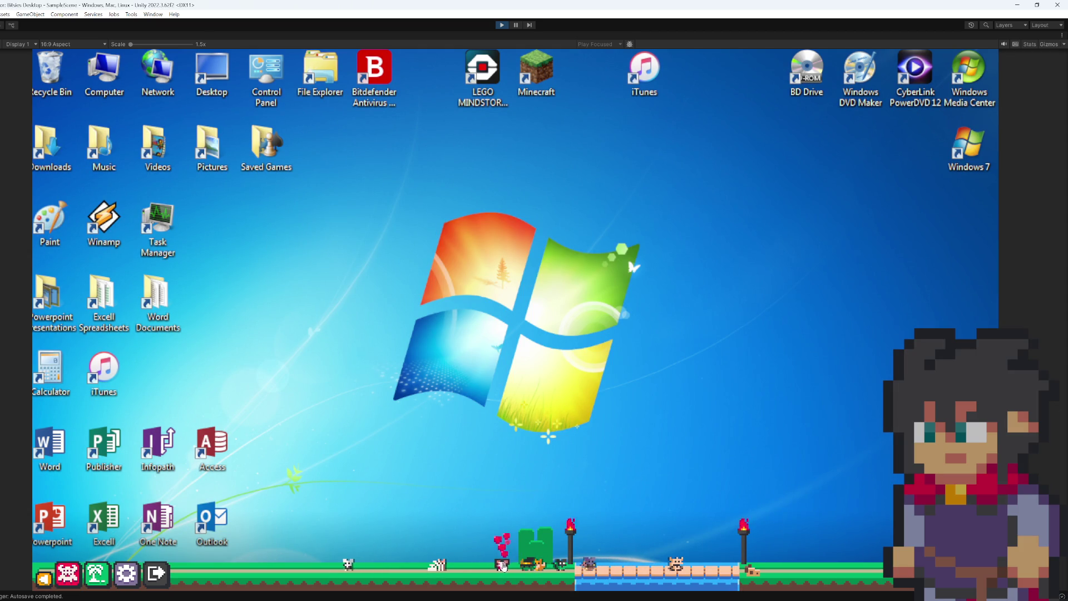
mouse_move(503, 566)
mouse_down()
mouse_move(459, 377)
mouse_move(492, 392)
mouse_up()
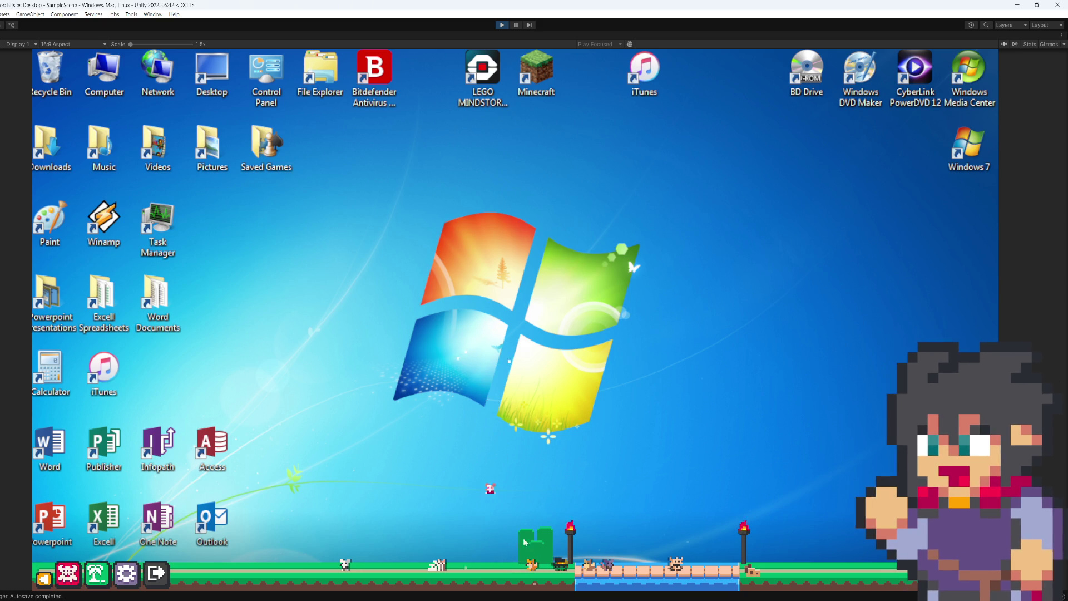
mouse_move(528, 566)
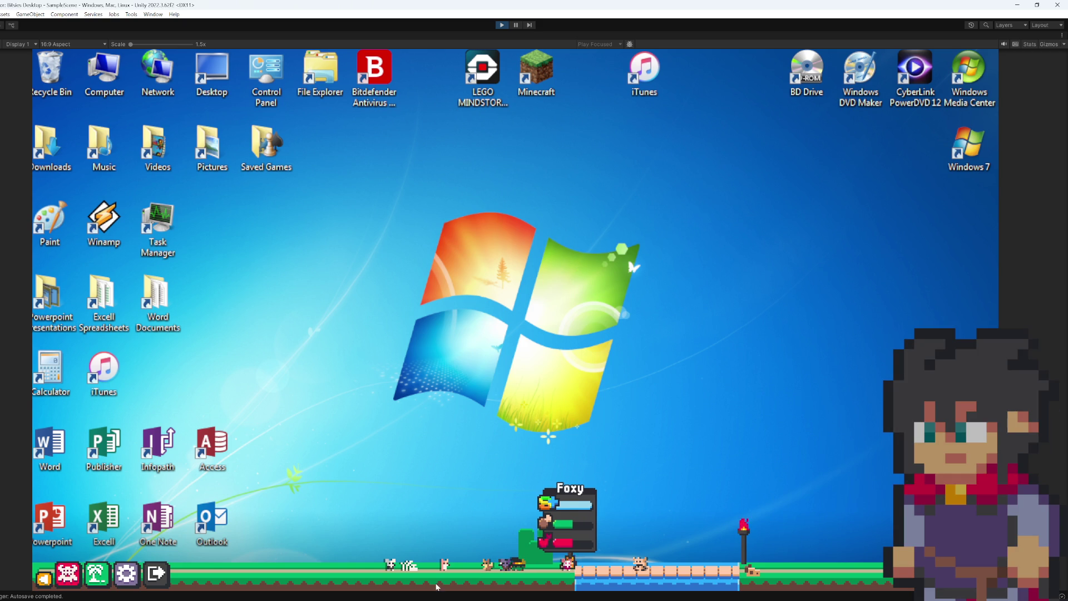
- Carry two white pets up to the screen centre and the top-right corner
mouse_move(409, 565)
mouse_down()
mouse_move(429, 556)
mouse_move(612, 341)
mouse_move(798, 225)
mouse_move(797, 203)
mouse_move(524, 274)
mouse_move(465, 261)
mouse_move(490, 278)
mouse_up()
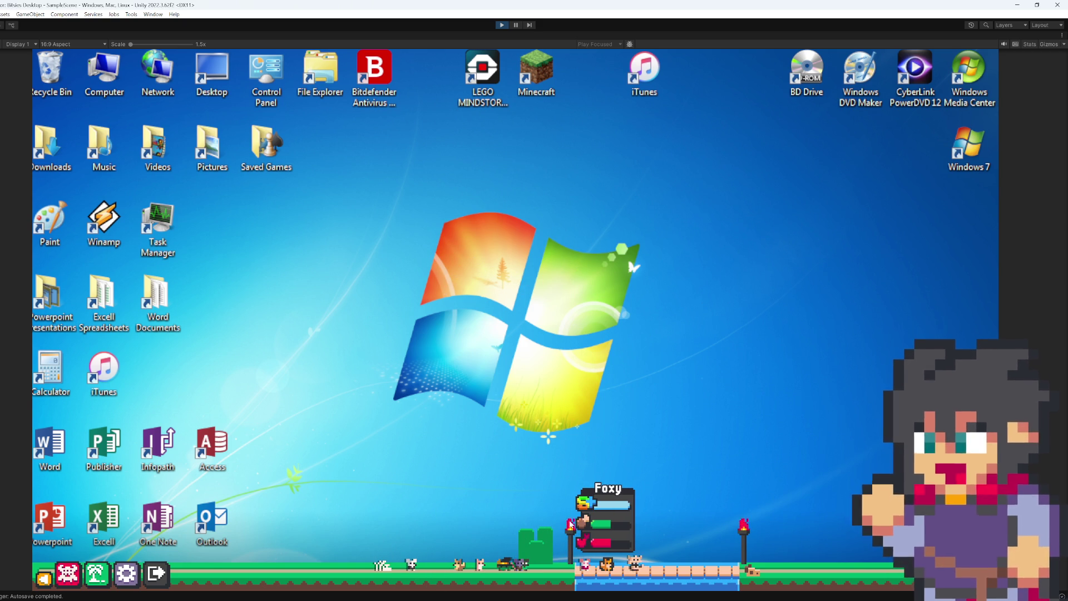
mouse_move(383, 563)
mouse_down()
mouse_move(711, 373)
mouse_move(796, 251)
mouse_move(891, 144)
mouse_move(923, 131)
mouse_move(874, 125)
mouse_move(827, 87)
mouse_move(875, 65)
mouse_move(865, 61)
mouse_up()
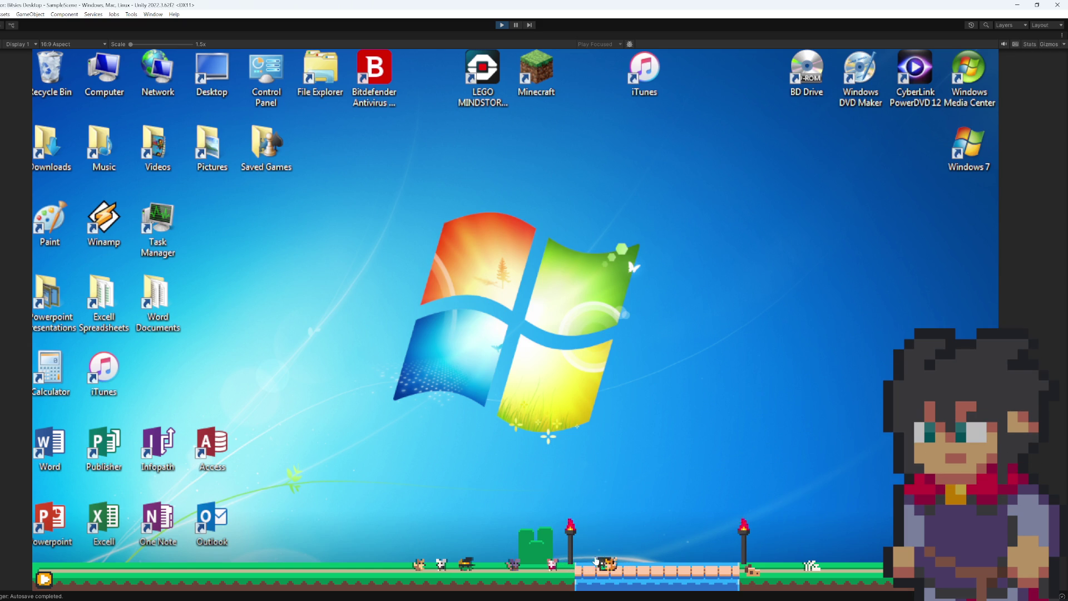
- Lift Foxy off the bridge and carry the cat pet left, then right across the desktop
drag(612, 563, 639, 508)
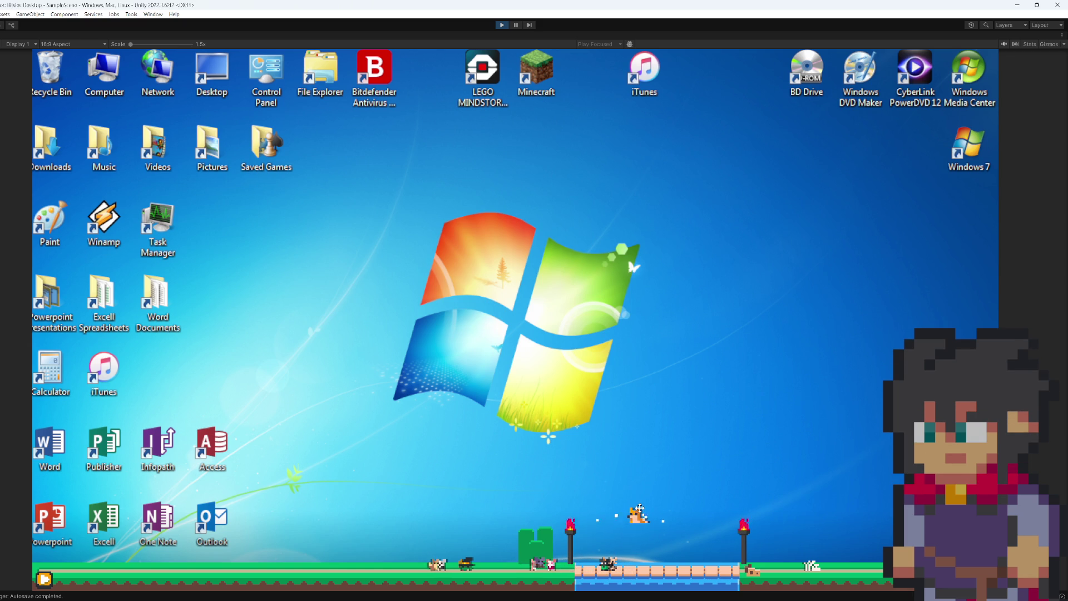
mouse_move(640, 509)
mouse_down()
mouse_move(632, 495)
mouse_move(654, 483)
mouse_move(447, 432)
mouse_up()
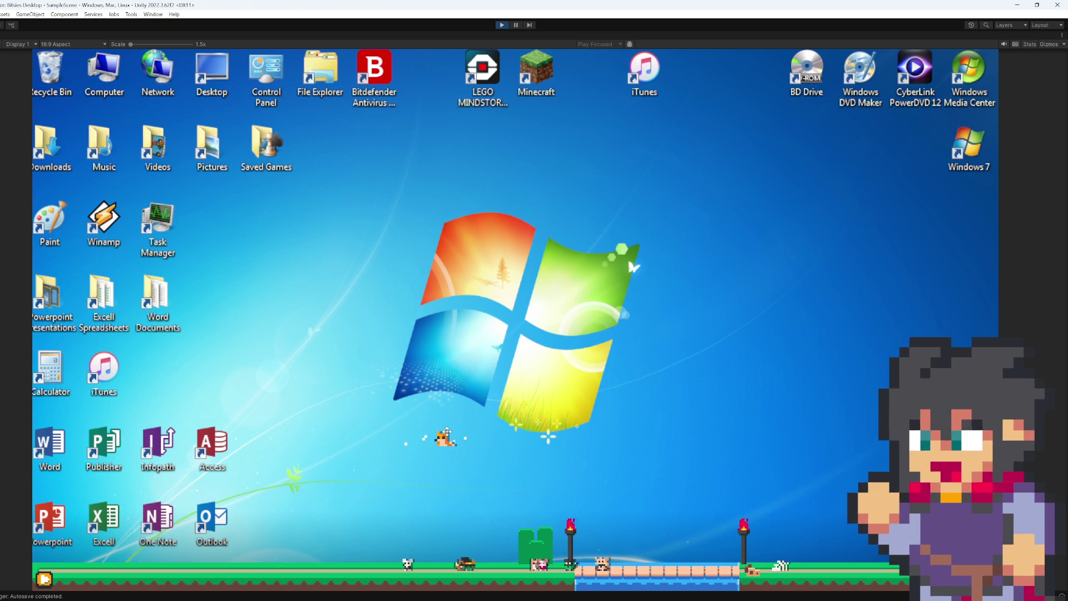
mouse_move(447, 431)
mouse_down()
mouse_move(607, 427)
mouse_move(625, 453)
mouse_up()
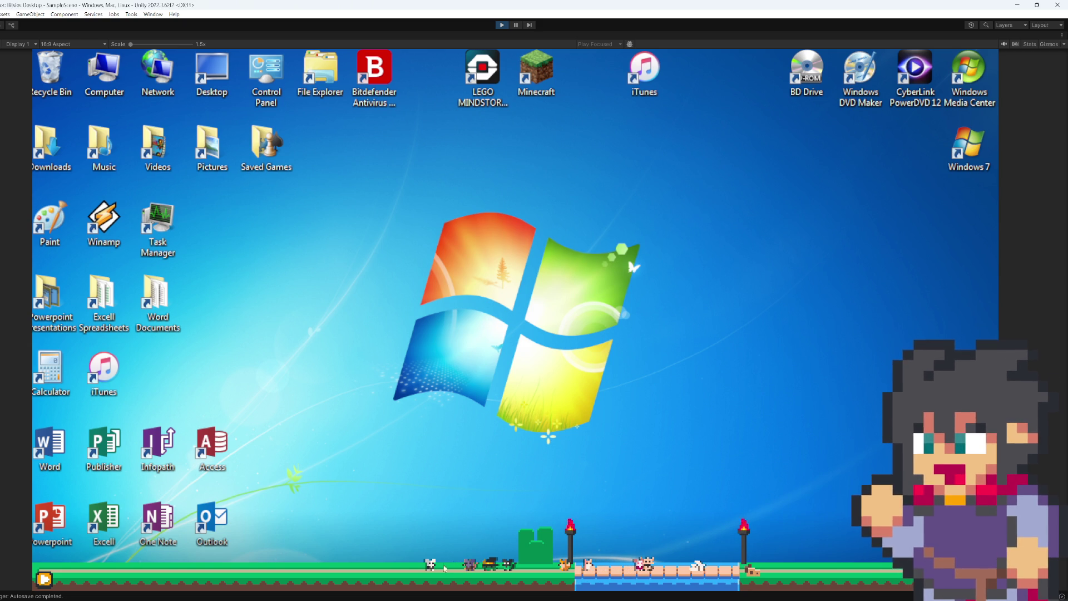
- Lift, drop and re-lift the black-and-white pet, then carry the pet by the green house
drag(437, 559, 453, 473)
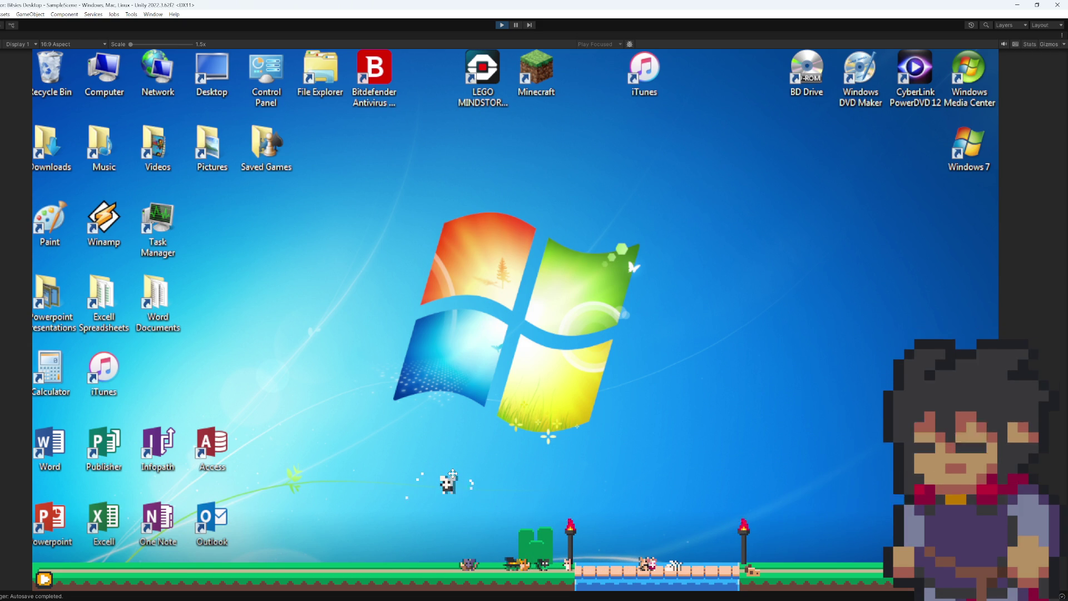
drag(452, 473, 445, 508)
mouse_move(447, 565)
mouse_down()
mouse_move(534, 475)
mouse_move(668, 436)
mouse_move(679, 442)
mouse_move(662, 372)
mouse_move(763, 278)
mouse_move(751, 240)
mouse_move(570, 417)
mouse_move(473, 469)
mouse_up()
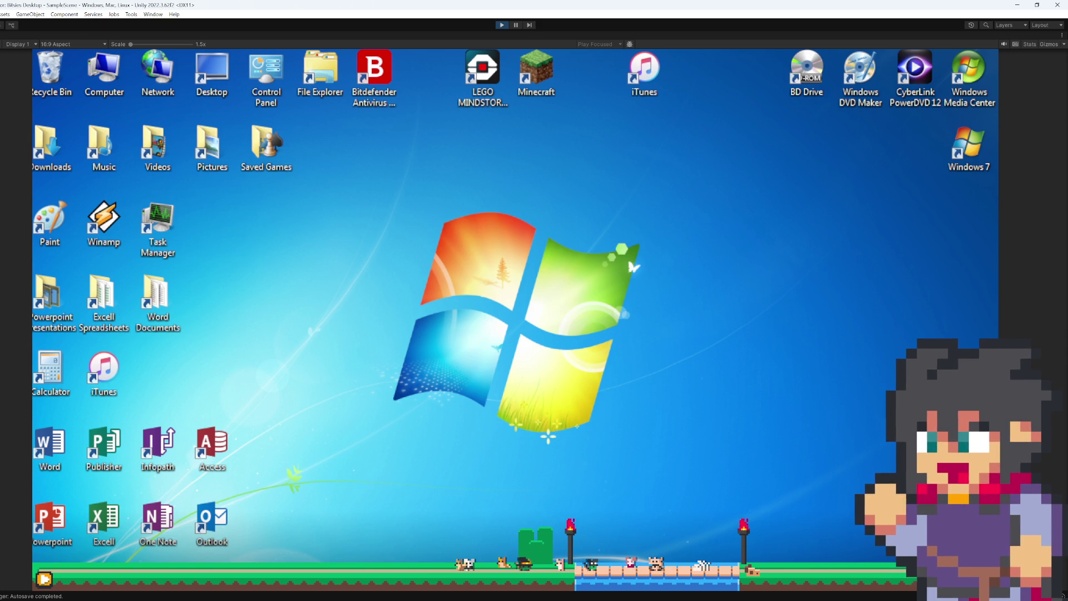
mouse_move(541, 561)
mouse_down()
mouse_move(544, 494)
mouse_move(654, 470)
mouse_move(644, 479)
mouse_move(618, 425)
mouse_move(441, 390)
mouse_move(328, 443)
mouse_up()
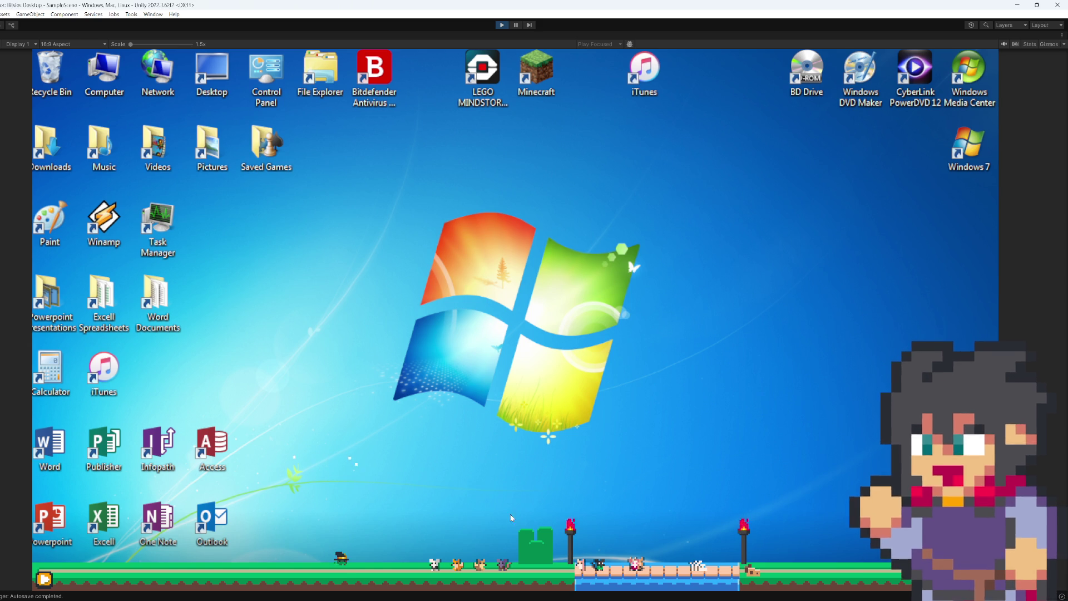
mouse_move(528, 598)
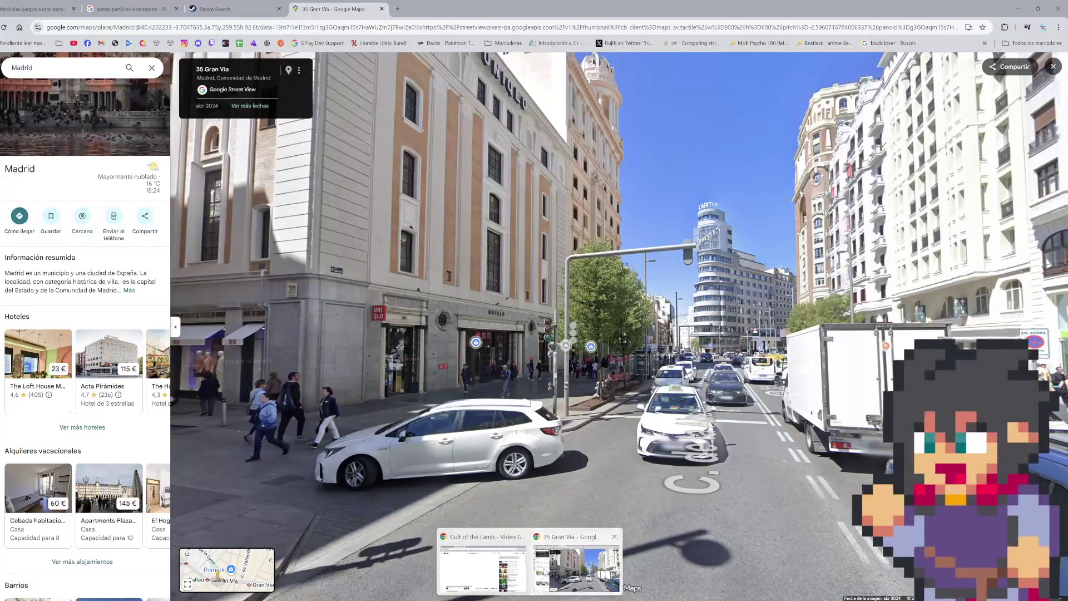
- Bring Chrome forward and close the Google Maps and sweat-particles search tabs
click(576, 565)
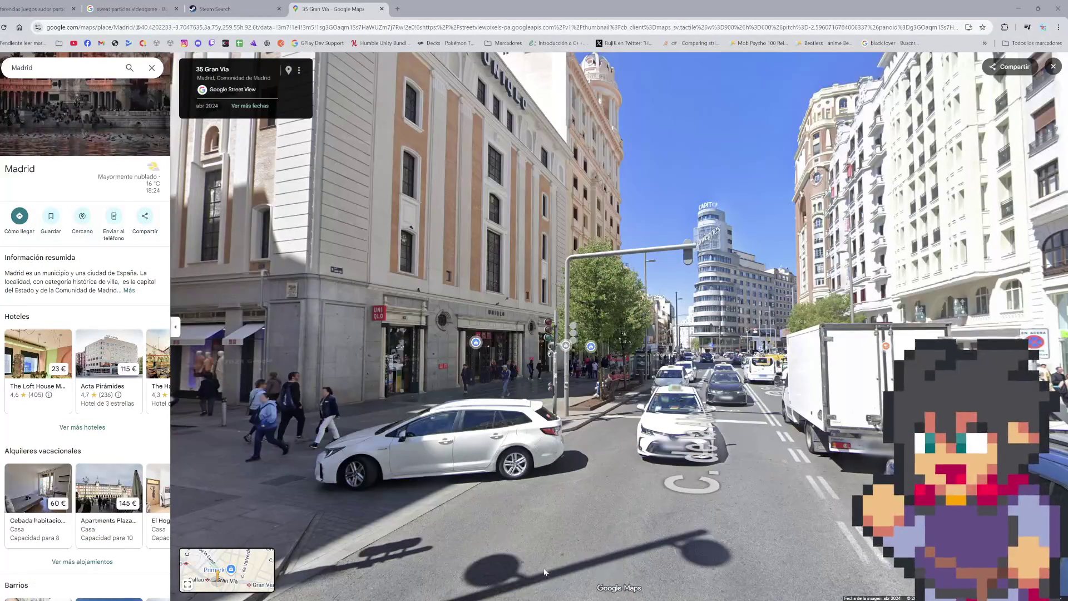
key(ctrl+w)
click(171, 4)
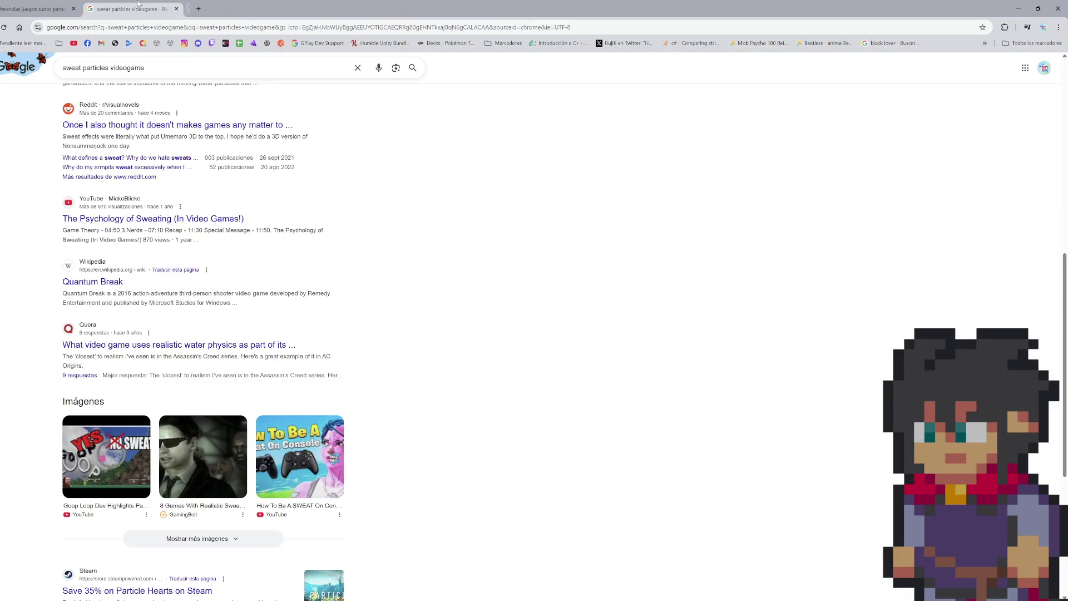
key(ctrl+w)
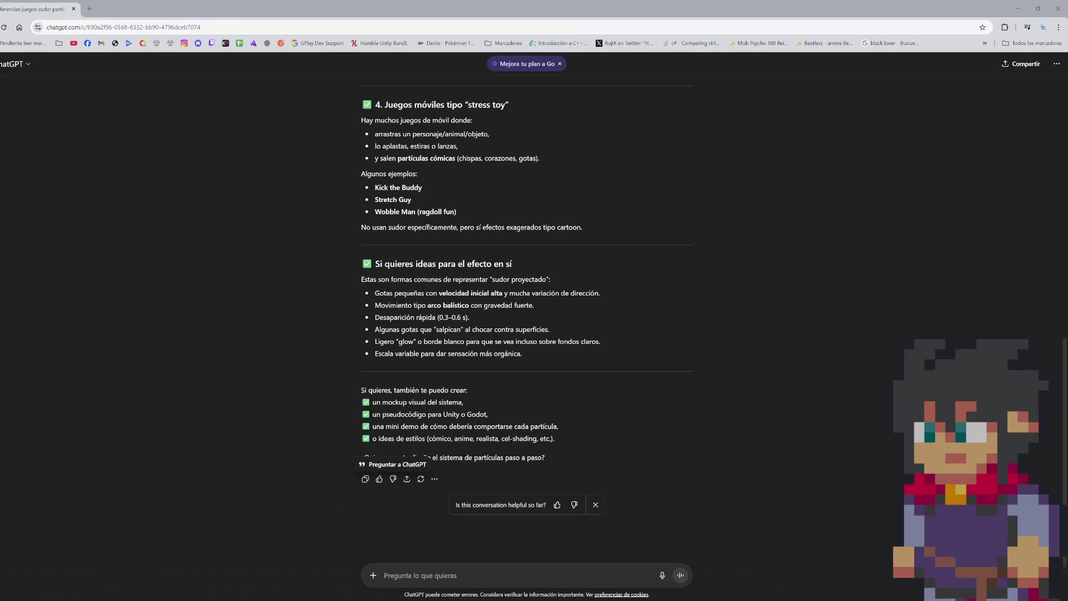
- Dismiss a File Explorer window and pull the FAVS - Garden Trello tab into Chrome
key(super+e)
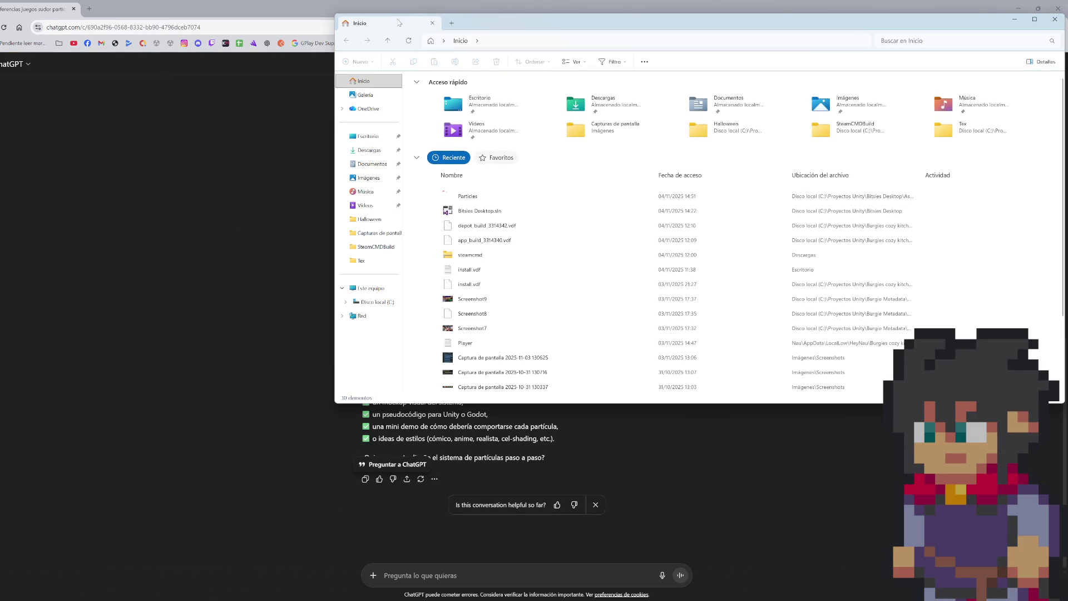
click(433, 22)
mouse_move(538, 586)
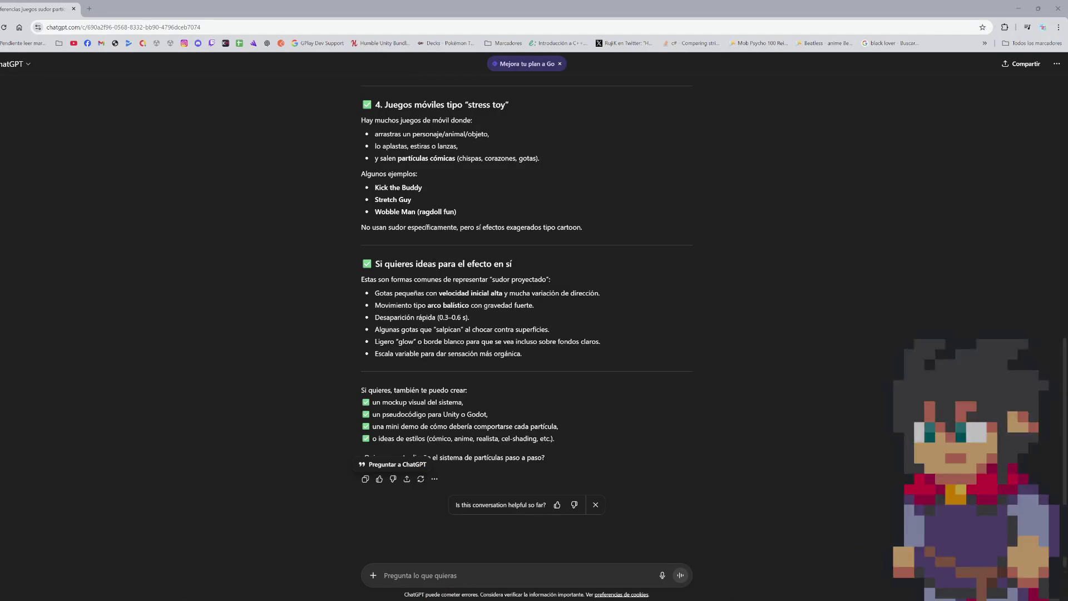
drag(278, 3, 133, 9)
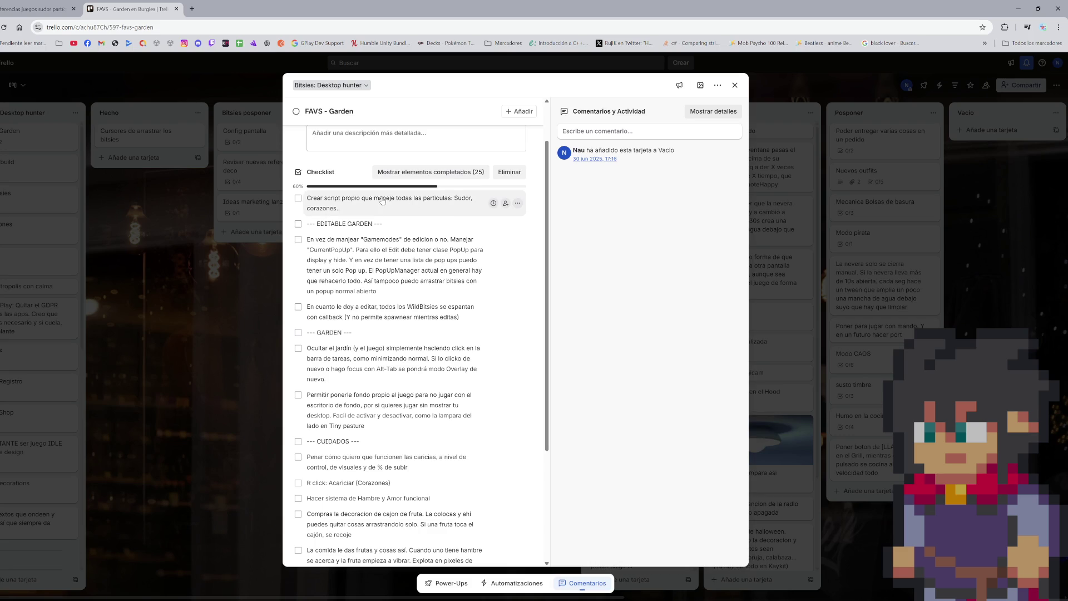
- Check off the particle-script and 'R click: Acariciar (Corazones)' checklist items
click(298, 198)
scroll(335, 160, up, 1)
scroll(343, 213, down, 4)
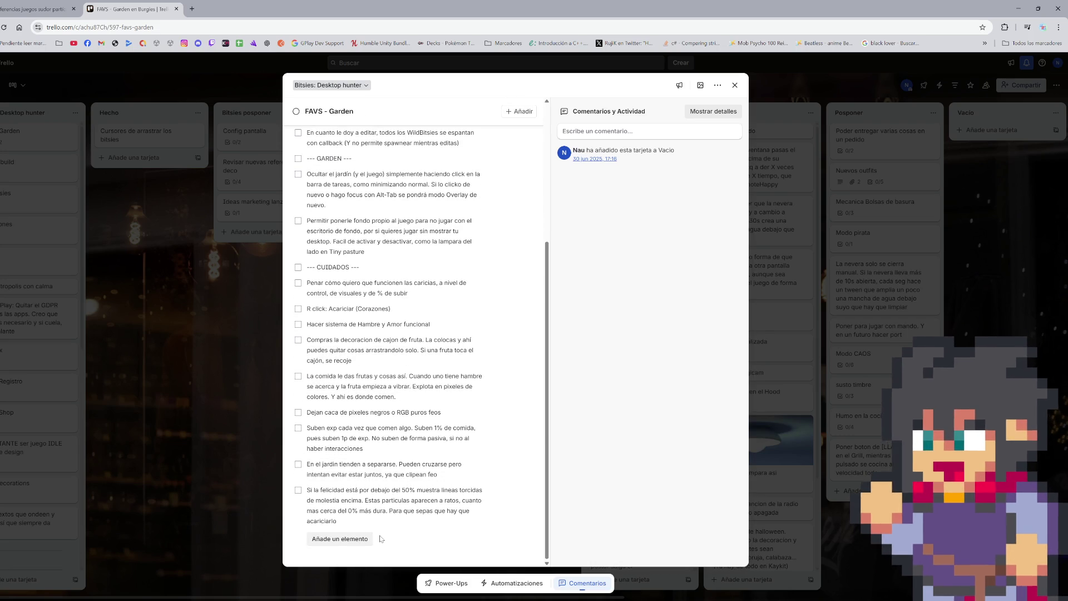
scroll(363, 494, up, 3)
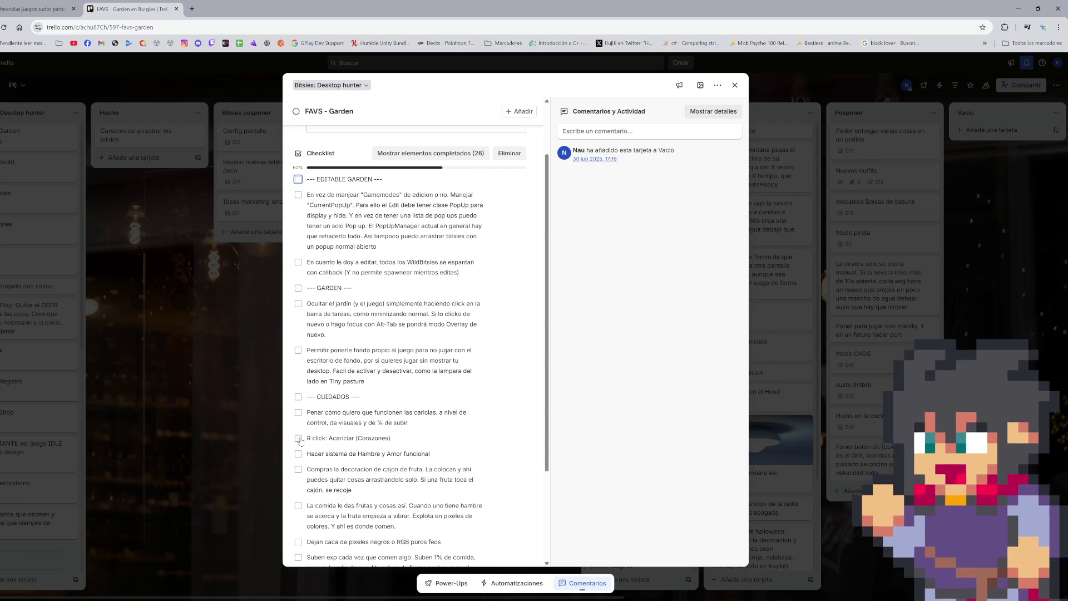
click(299, 439)
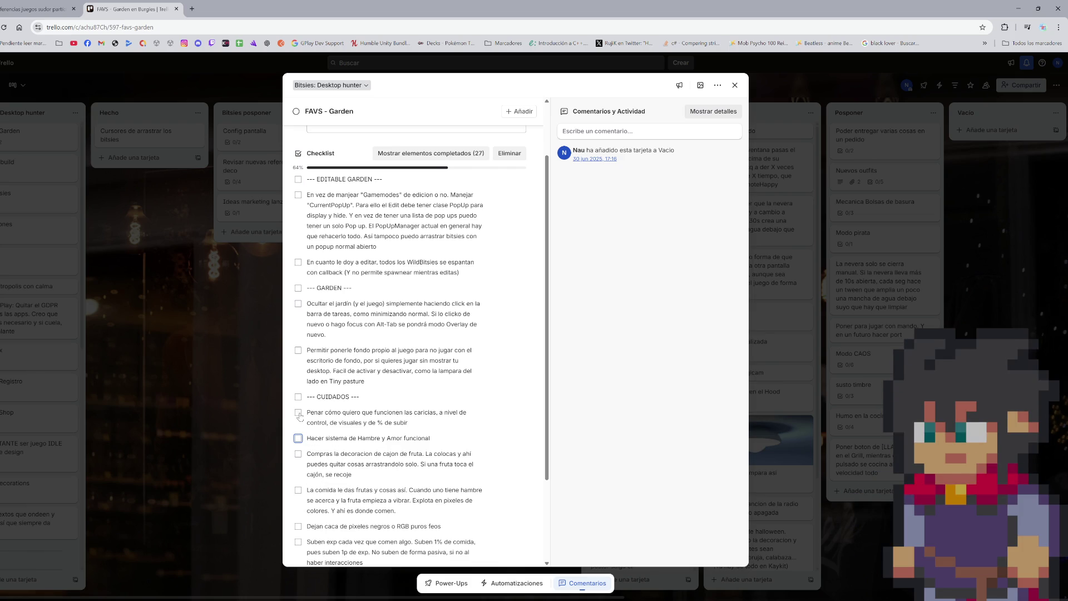
- Move the petting-design item below the hunger-system item, delete it with Eliminar, and close the tab
drag(299, 416, 349, 437)
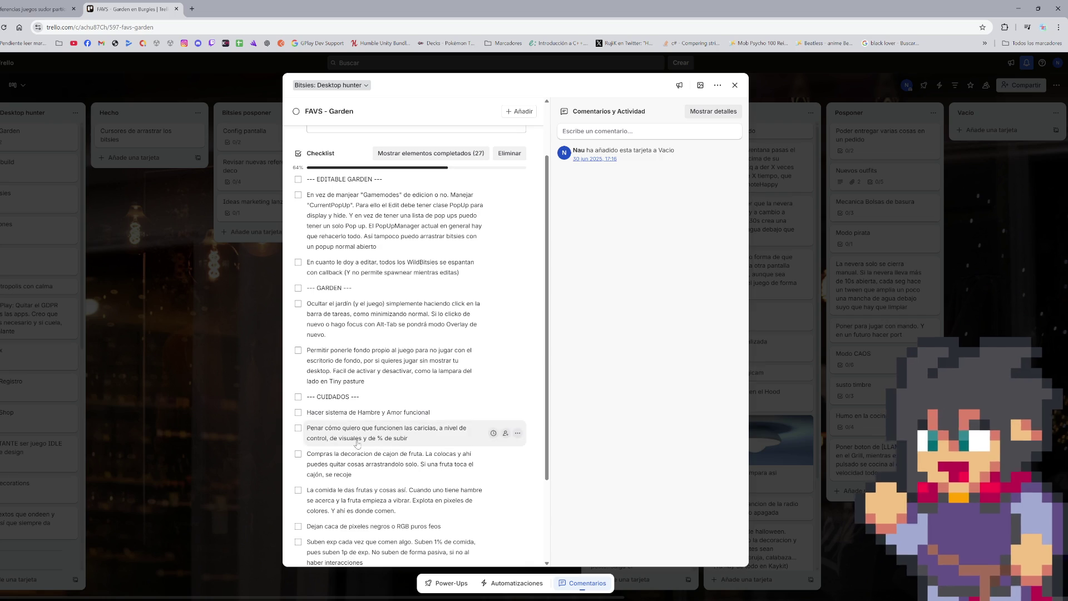
click(518, 433)
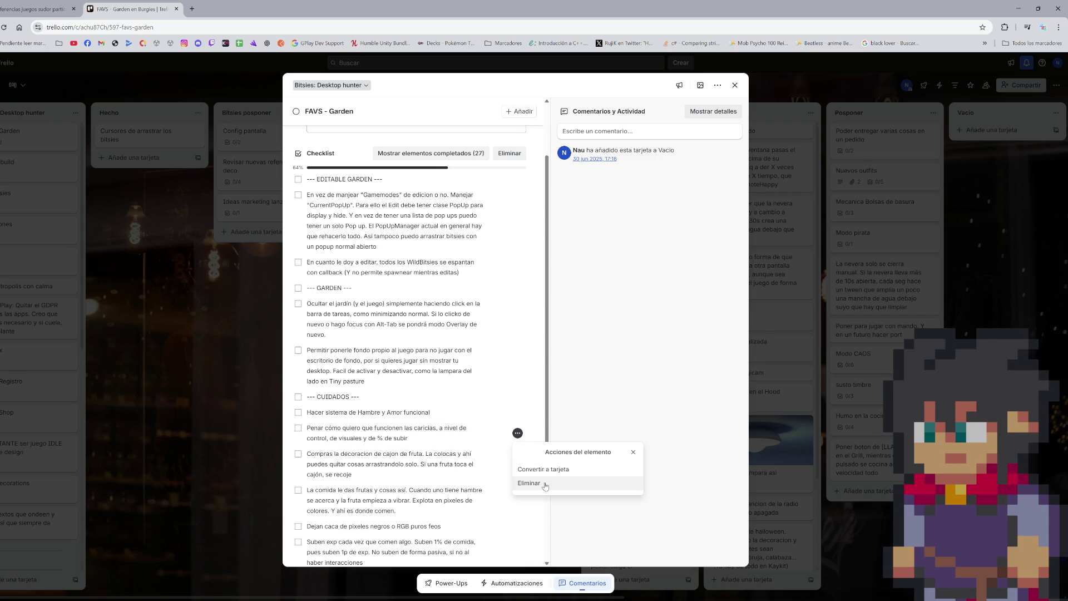
click(545, 485)
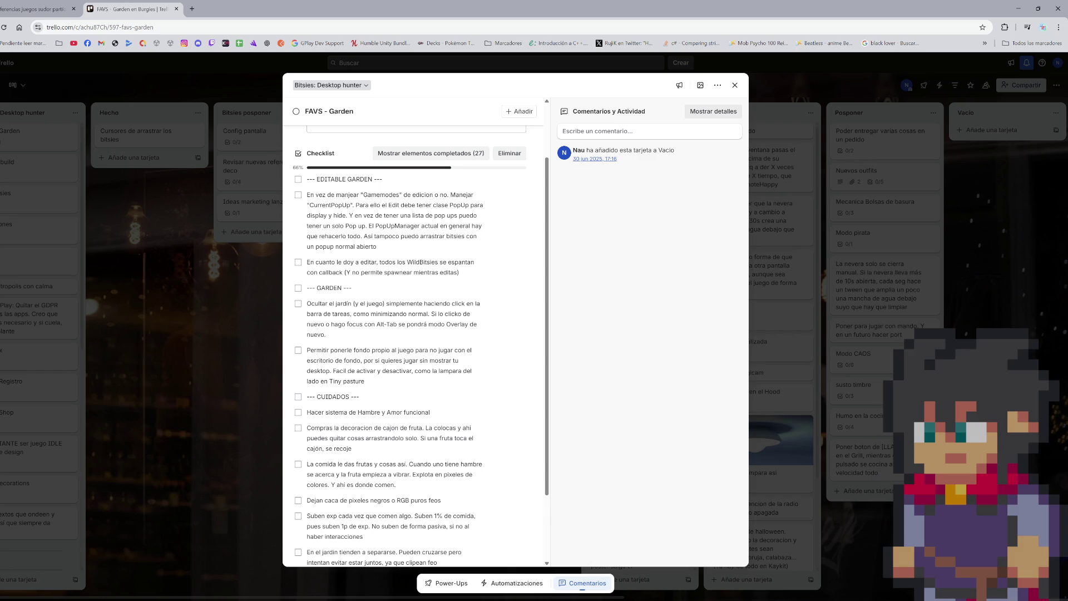
middle_click(103, 9)
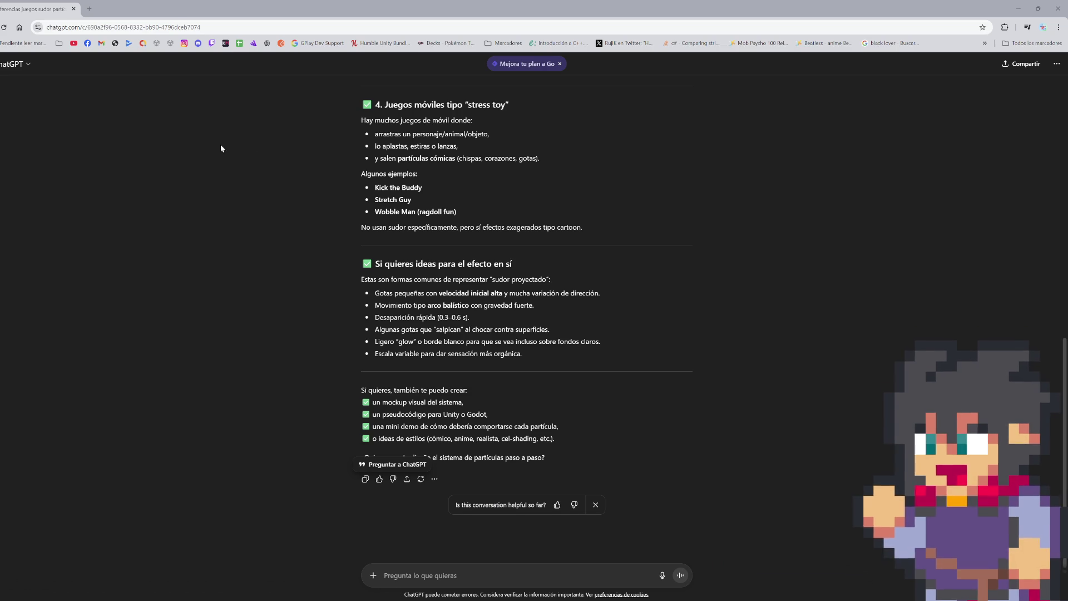
- Minimize Chrome with Super+Down to bring the running Bitsies game back into view
key(super+Down)
key(super+Down)
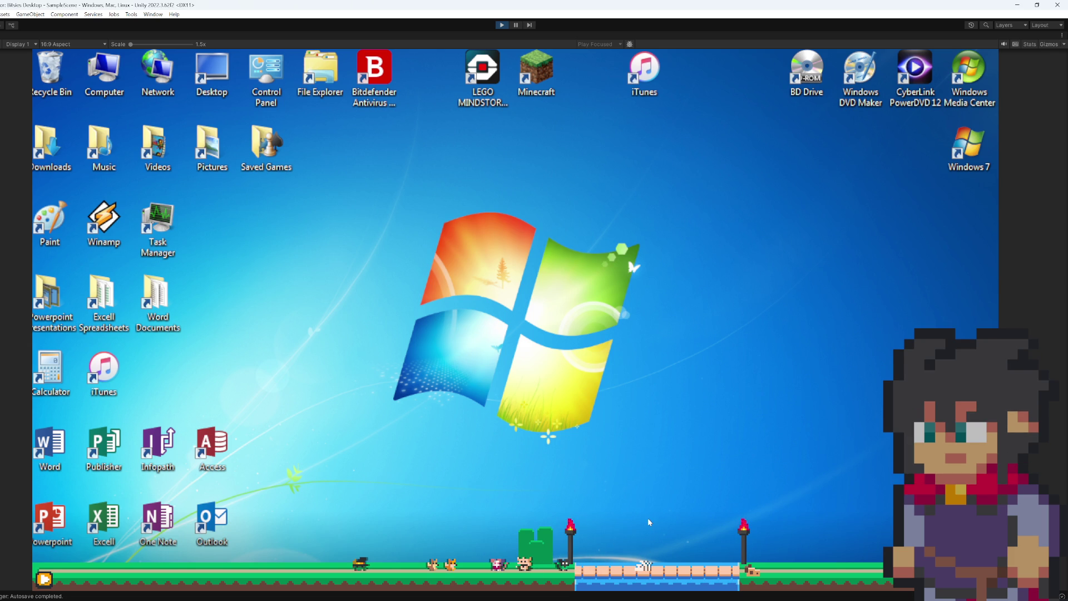
click(45, 579)
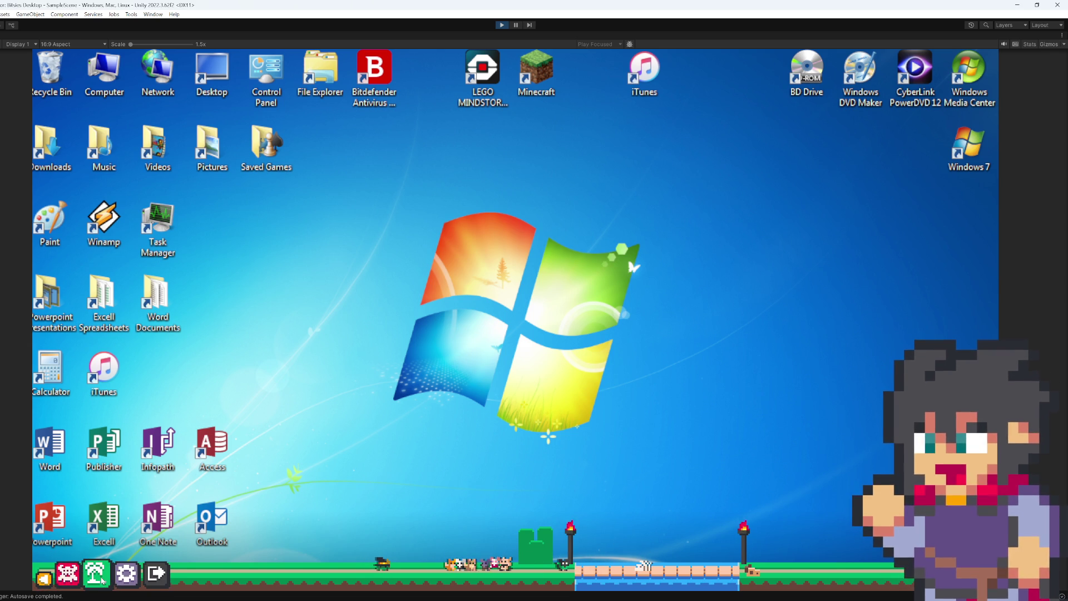
- Browse the My bitsies, My favorites and My decorations panels, then close them
click(46, 579)
click(47, 581)
click(47, 580)
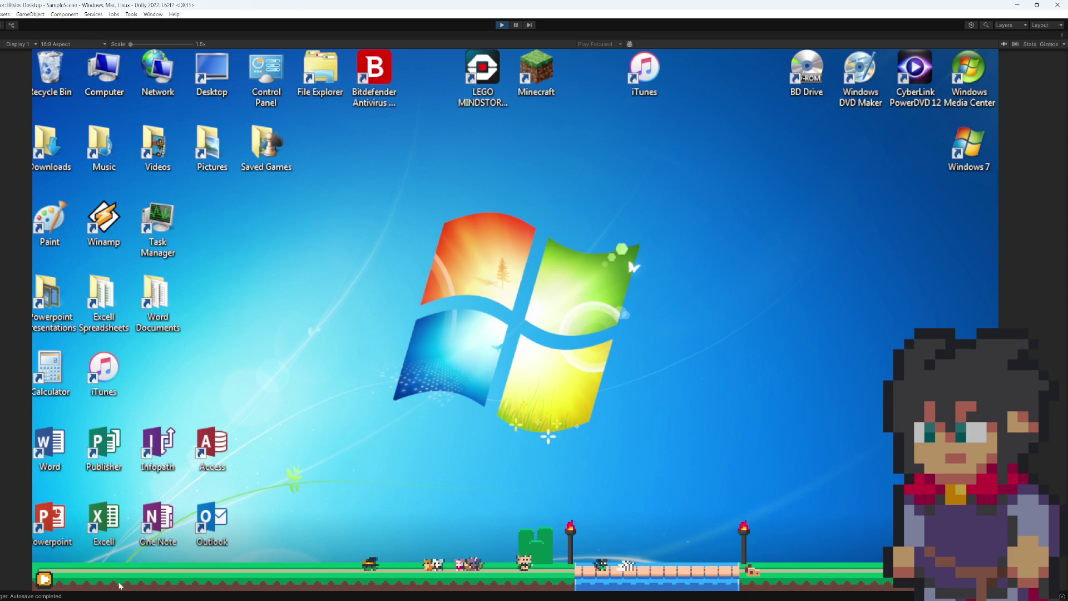
click(45, 579)
click(67, 574)
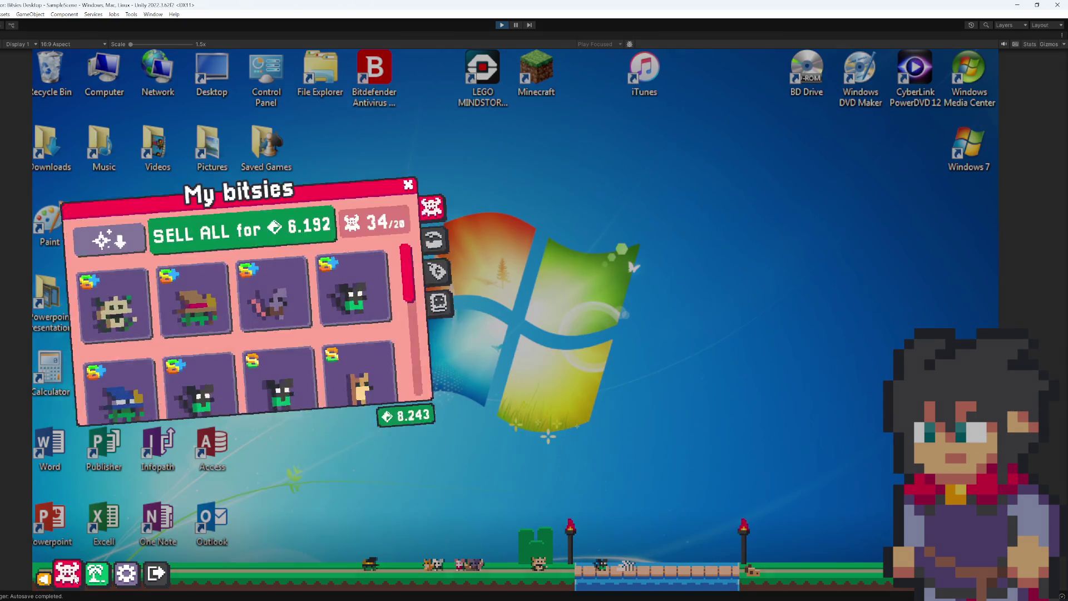
click(67, 573)
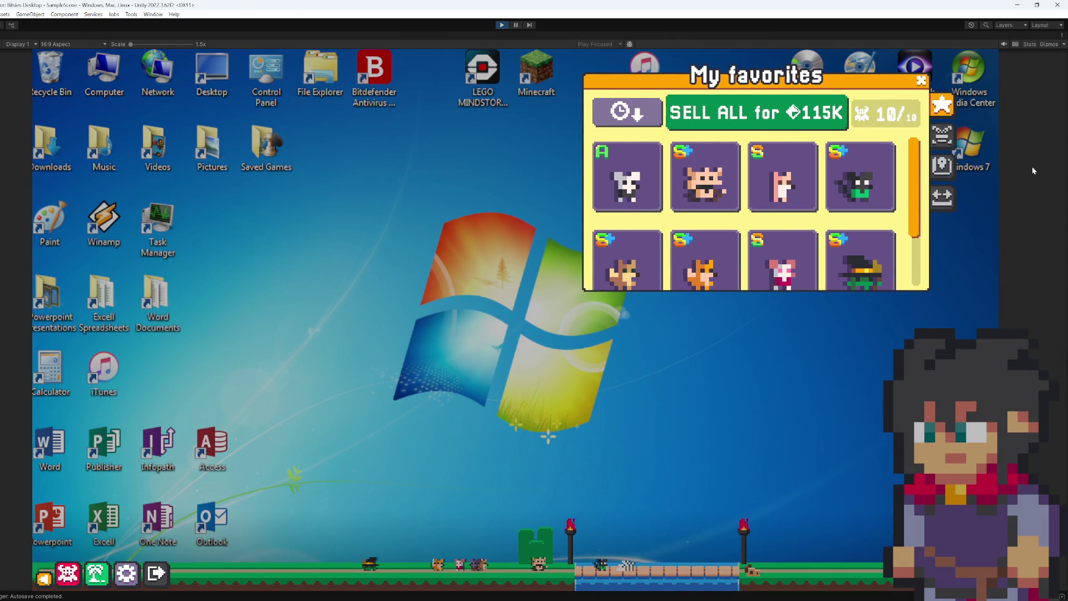
click(940, 143)
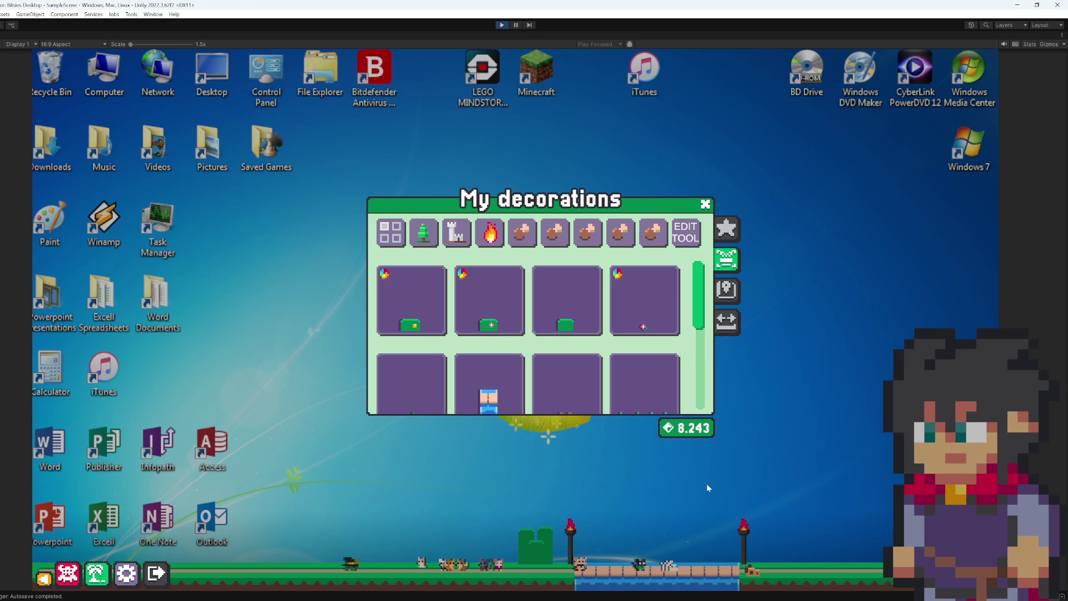
click(705, 204)
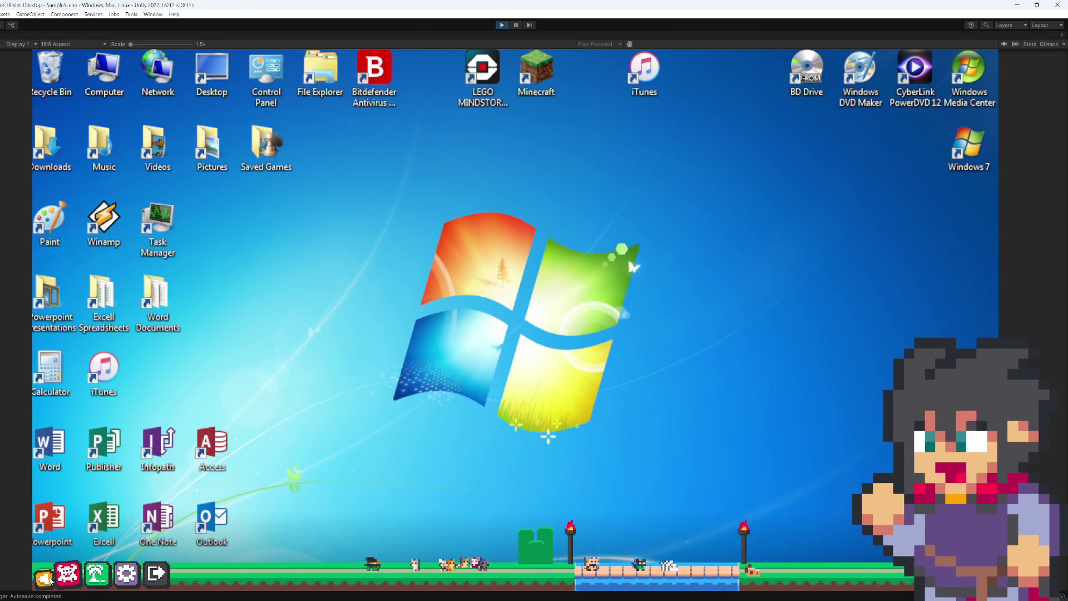
- Pet a walking bitsie, then reopen My decorations and pick a decoration card to place
click(376, 567)
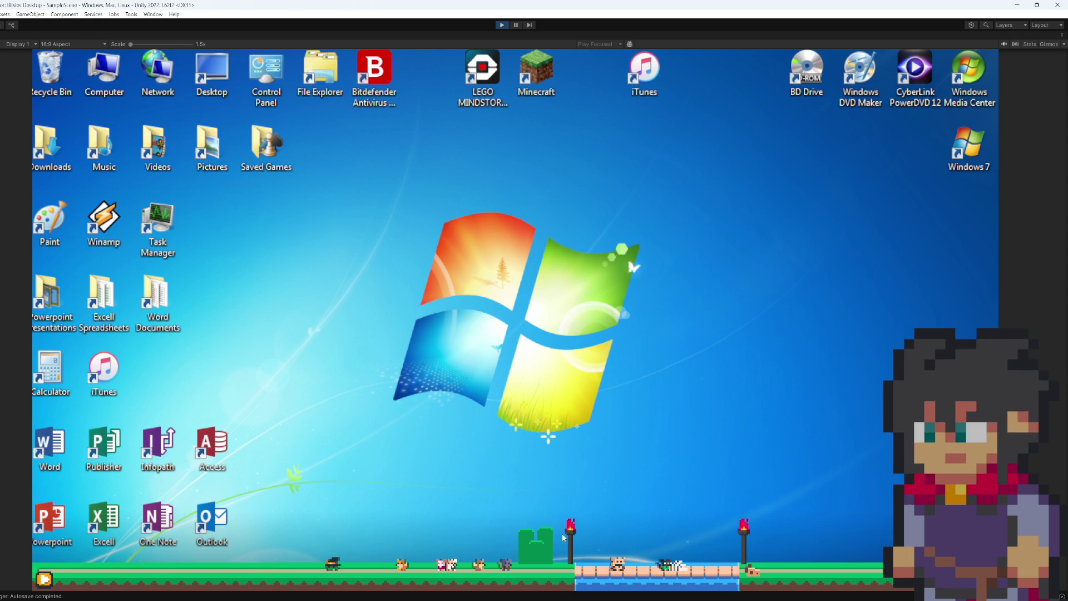
click(49, 581)
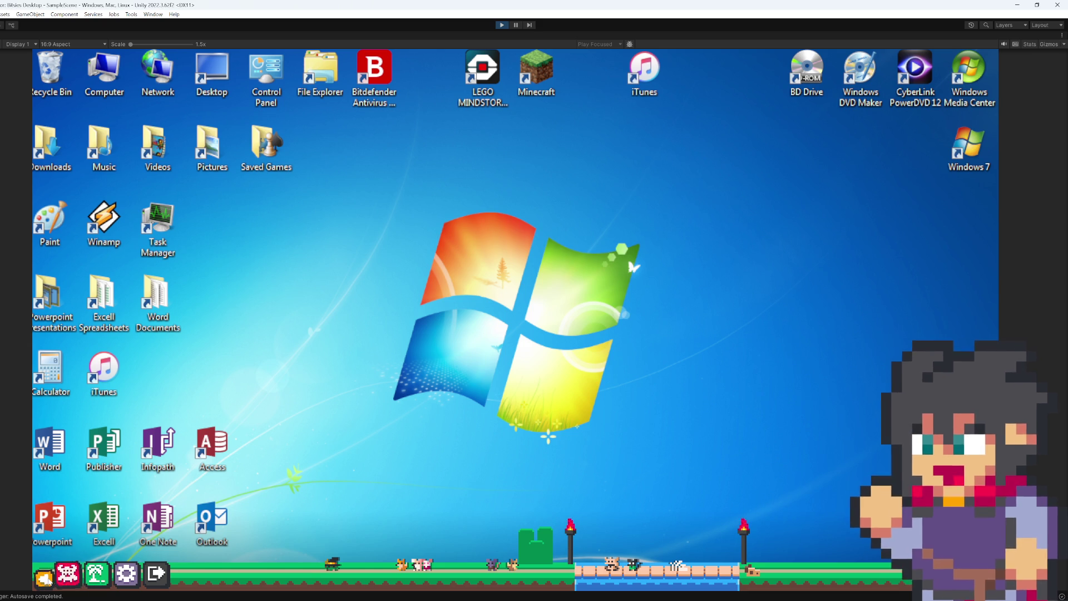
click(49, 581)
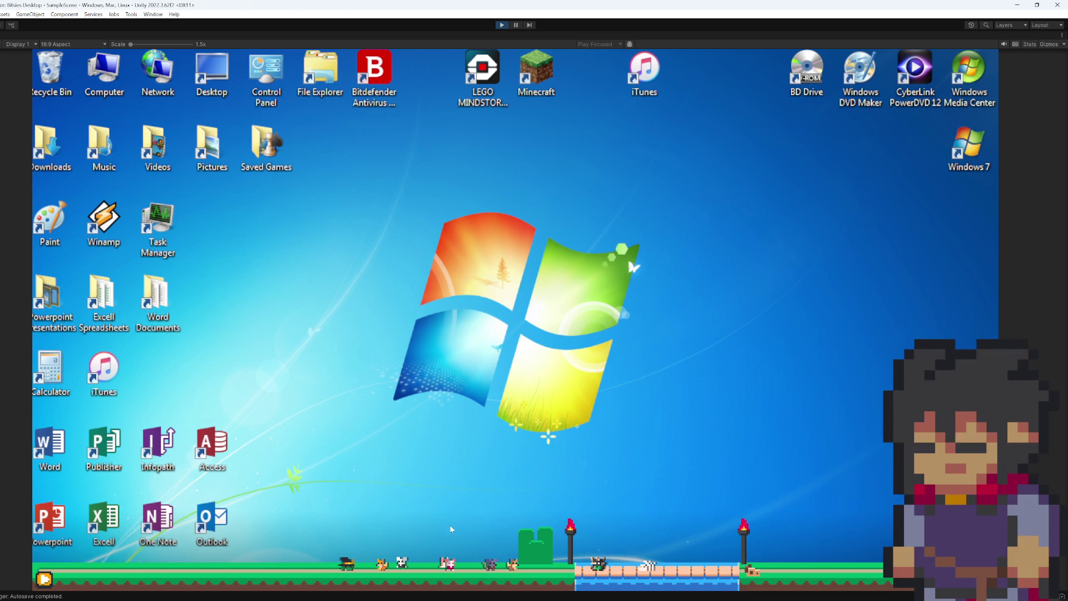
click(43, 580)
click(68, 574)
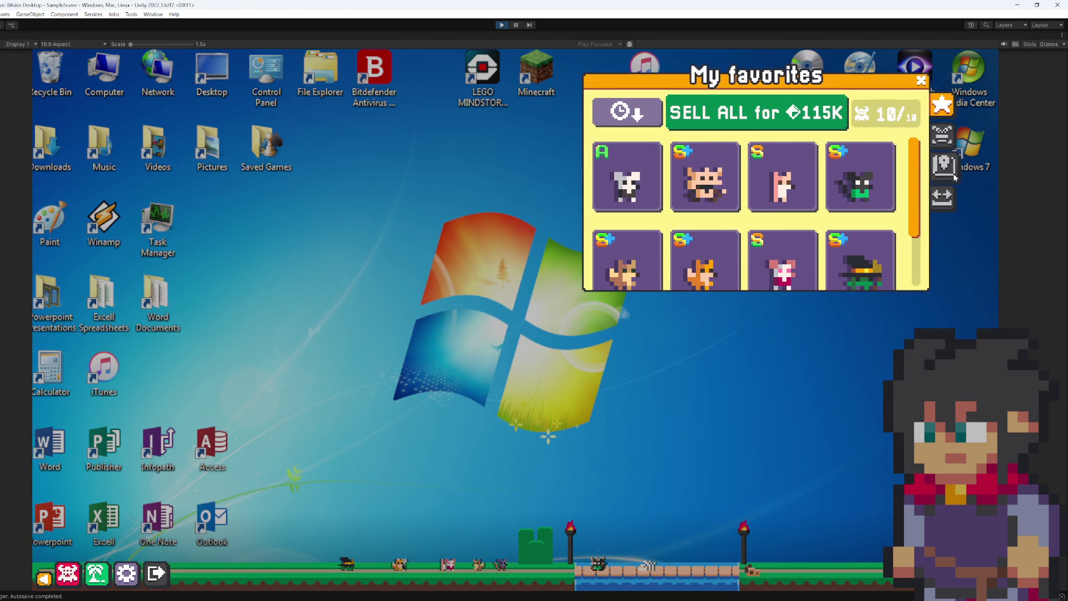
click(946, 141)
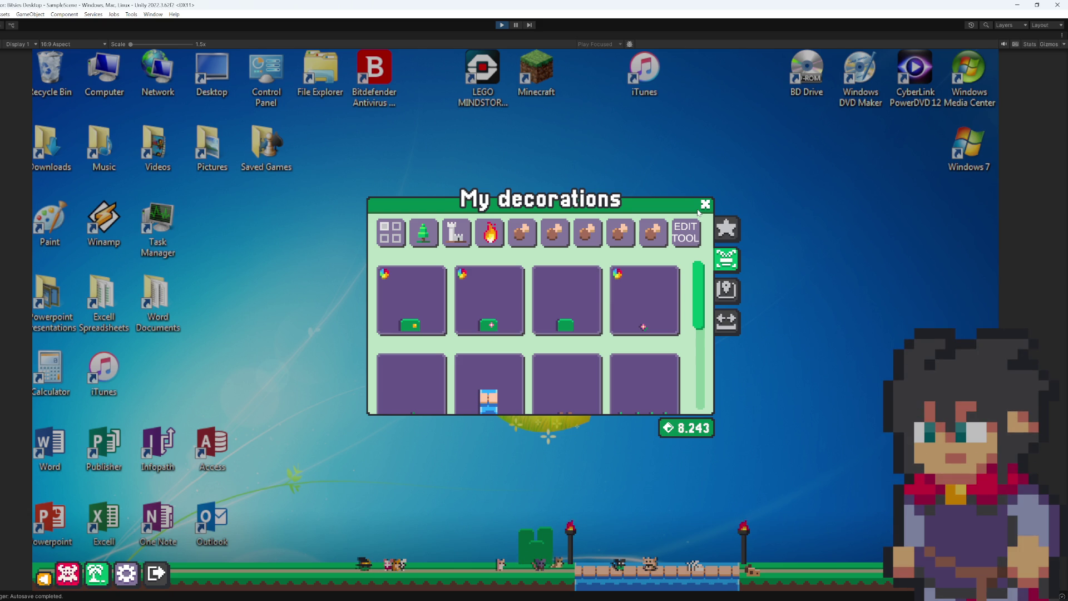
click(643, 318)
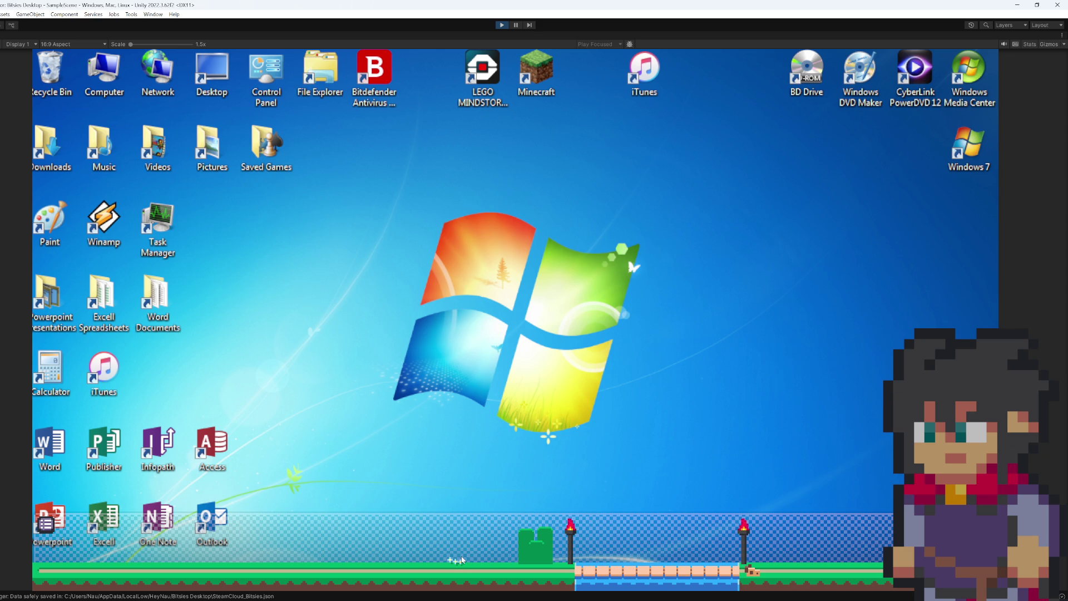
- Pick the green chest card, drop it on the ground at the left, and close My decorations
click(517, 522)
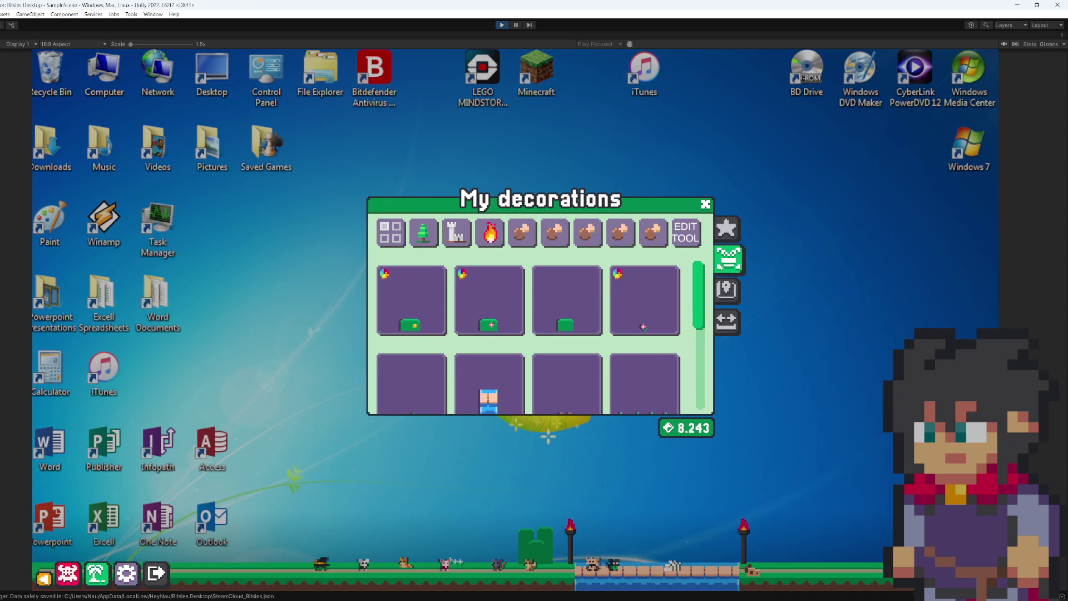
click(562, 322)
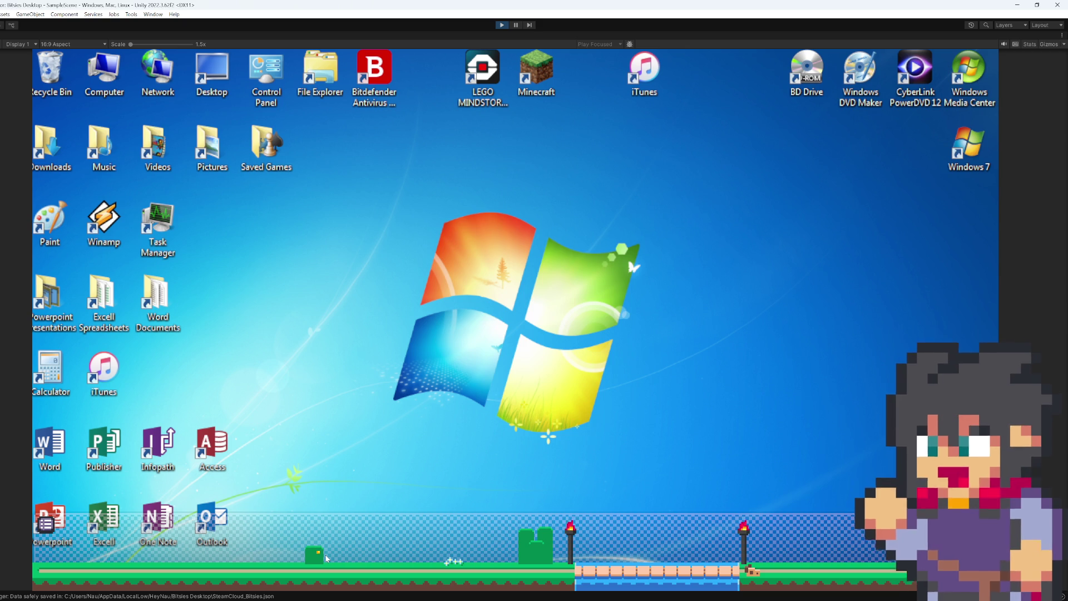
click(321, 551)
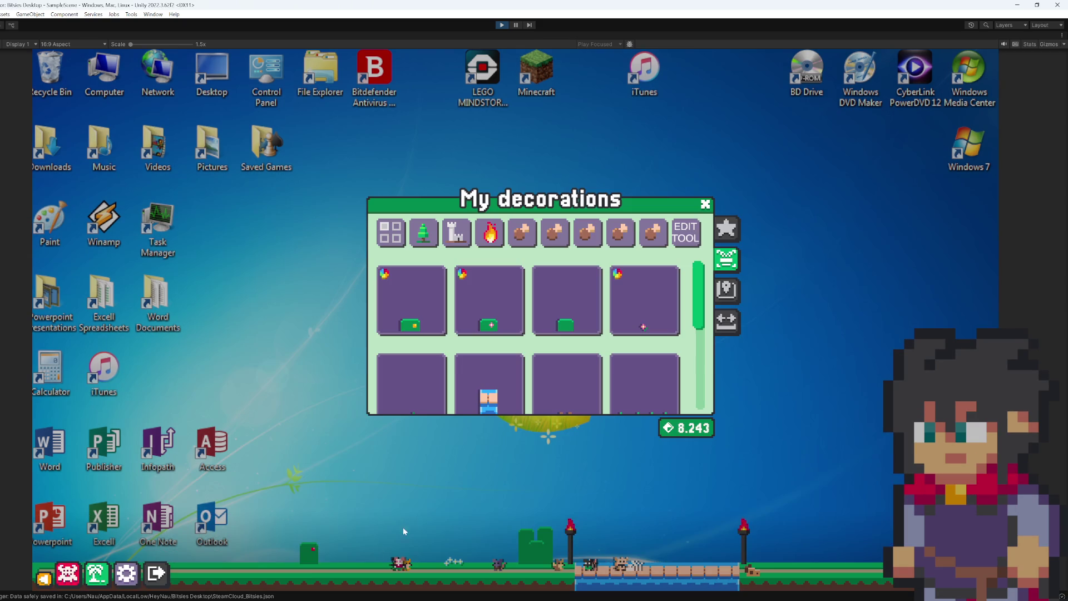
click(329, 553)
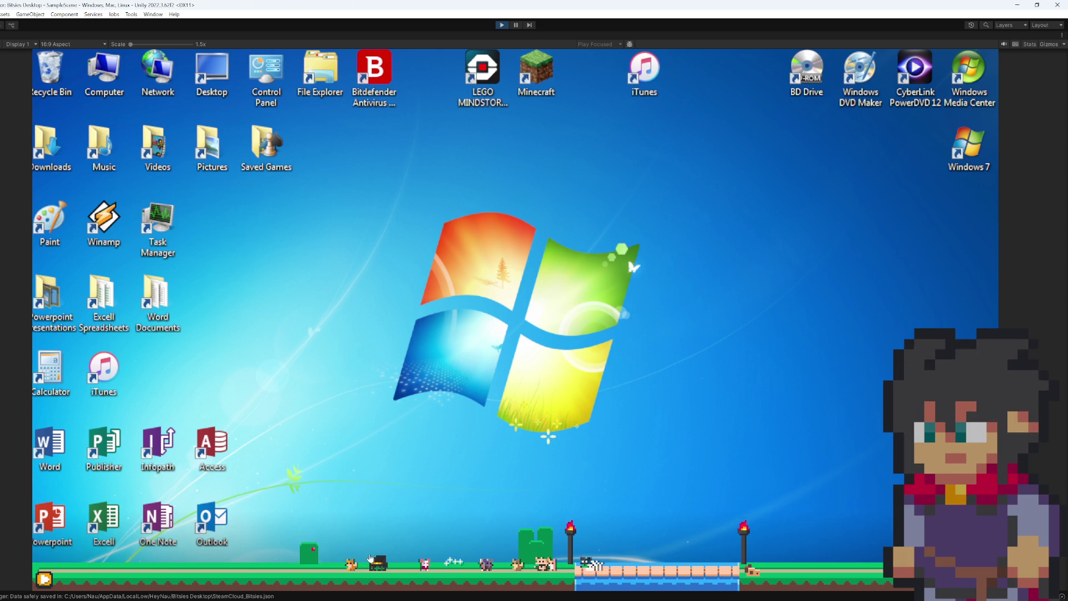
- Reposition the garden window to the top-left corner, confirm it, and close My favorites
click(48, 580)
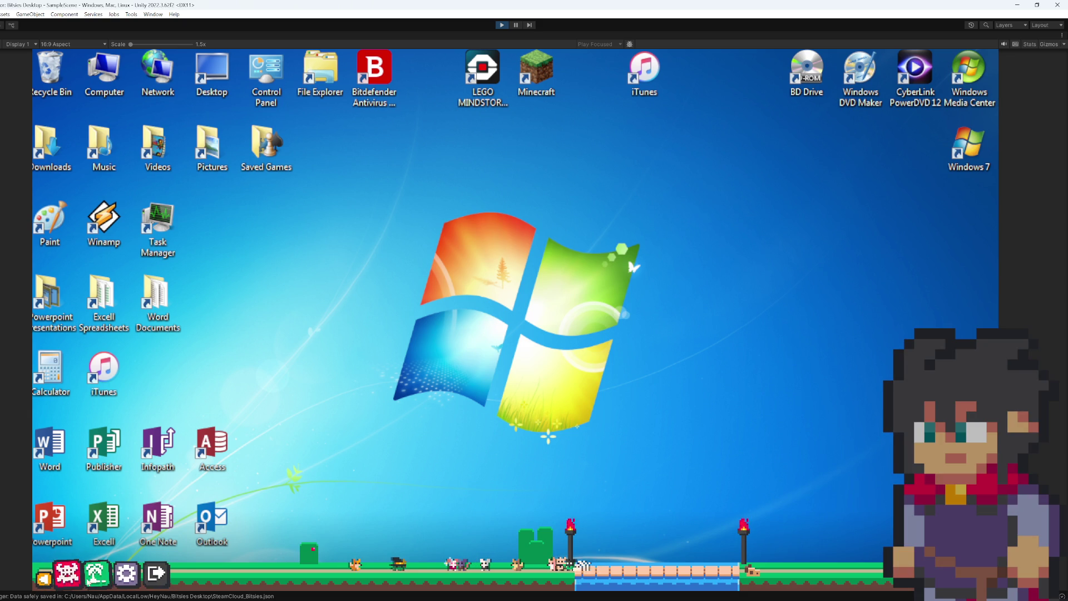
click(44, 579)
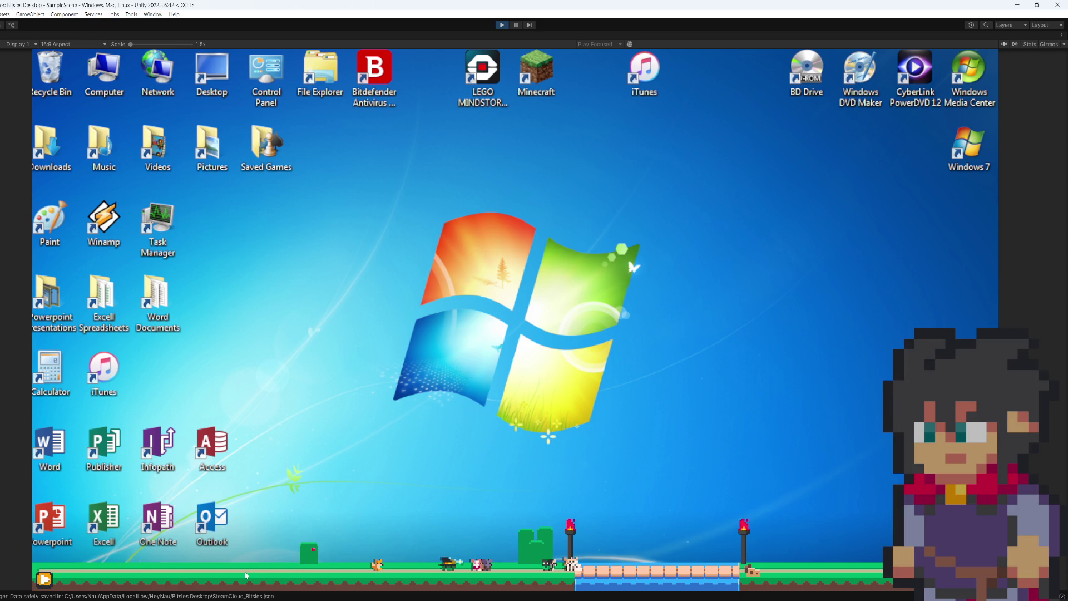
mouse_move(44, 578)
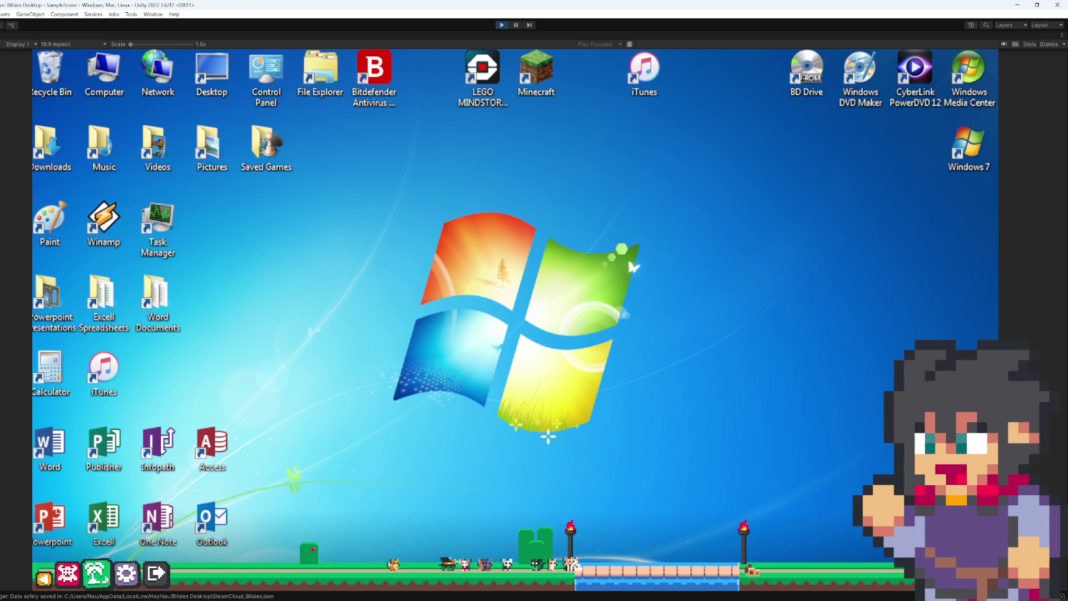
click(109, 579)
click(110, 564)
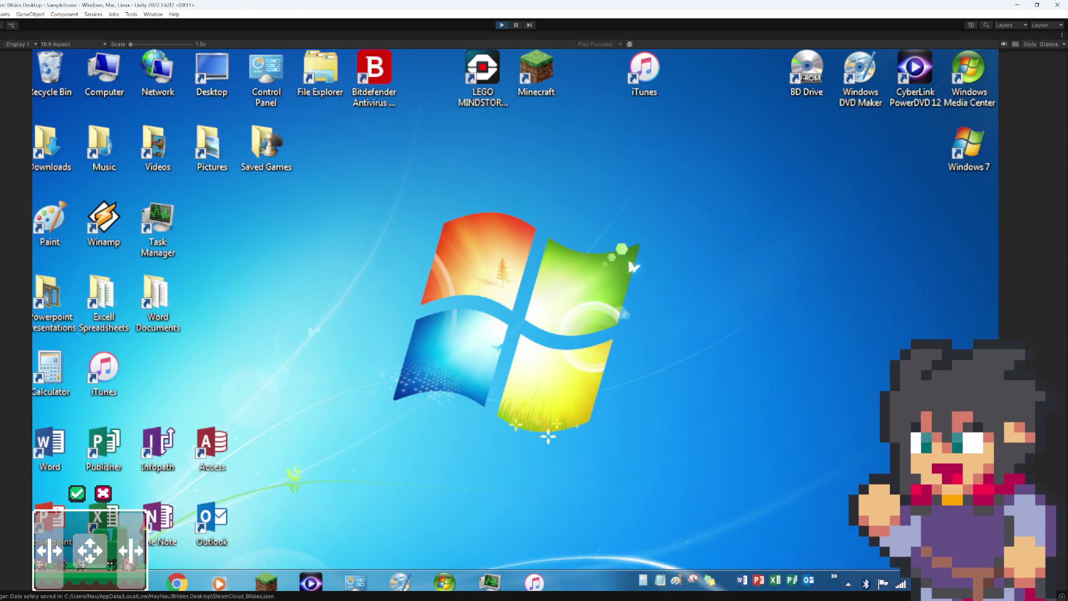
mouse_move(110, 564)
mouse_down()
mouse_move(726, 485)
mouse_move(960, 522)
mouse_up()
mouse_move(891, 528)
mouse_down()
mouse_move(47, 210)
mouse_move(46, 129)
mouse_move(47, 138)
mouse_up()
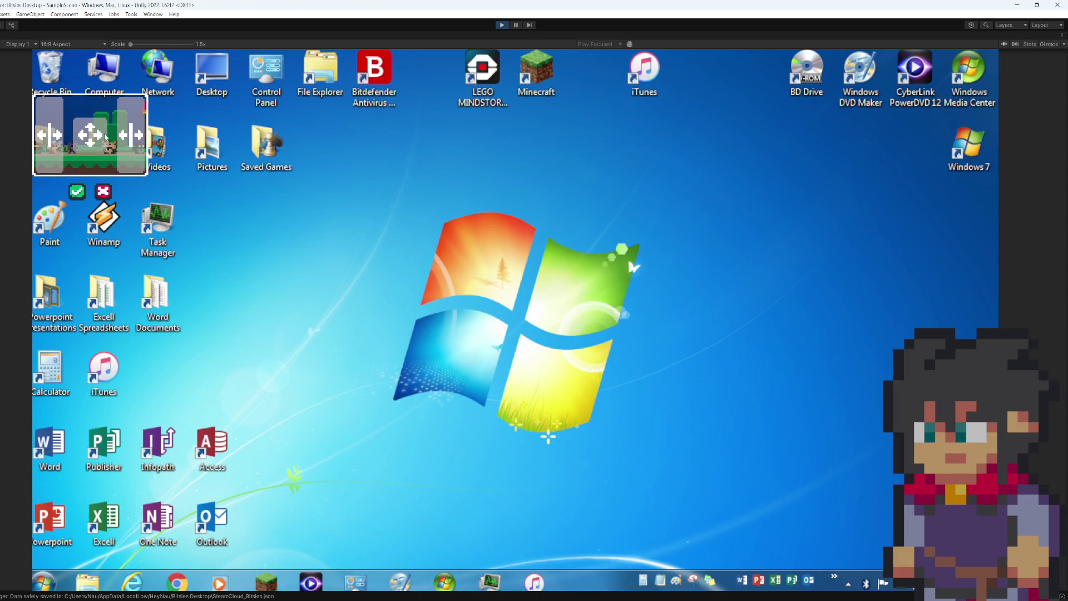
click(81, 193)
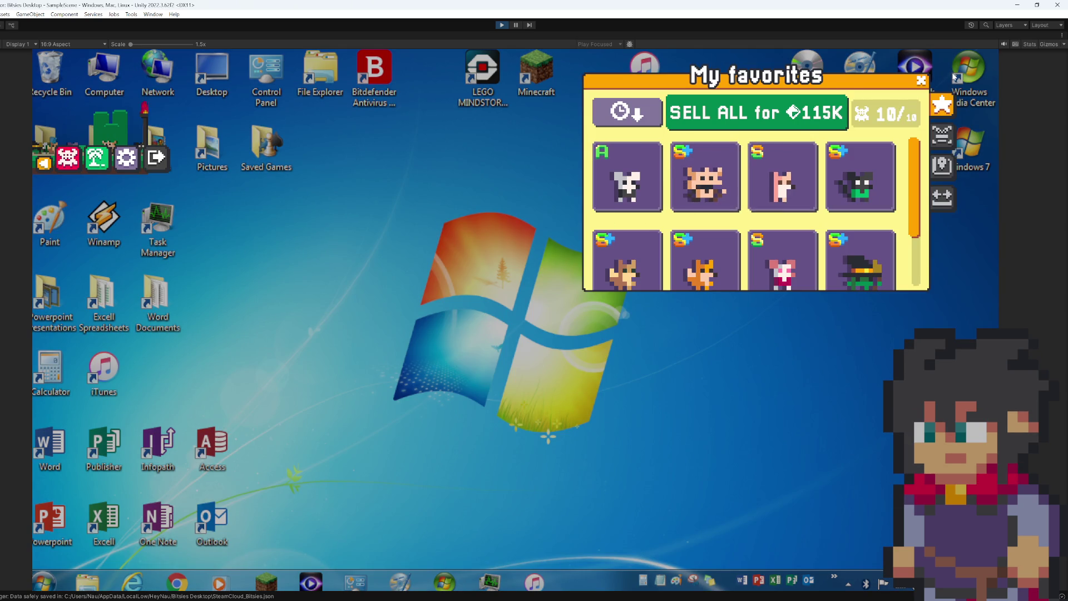
click(108, 210)
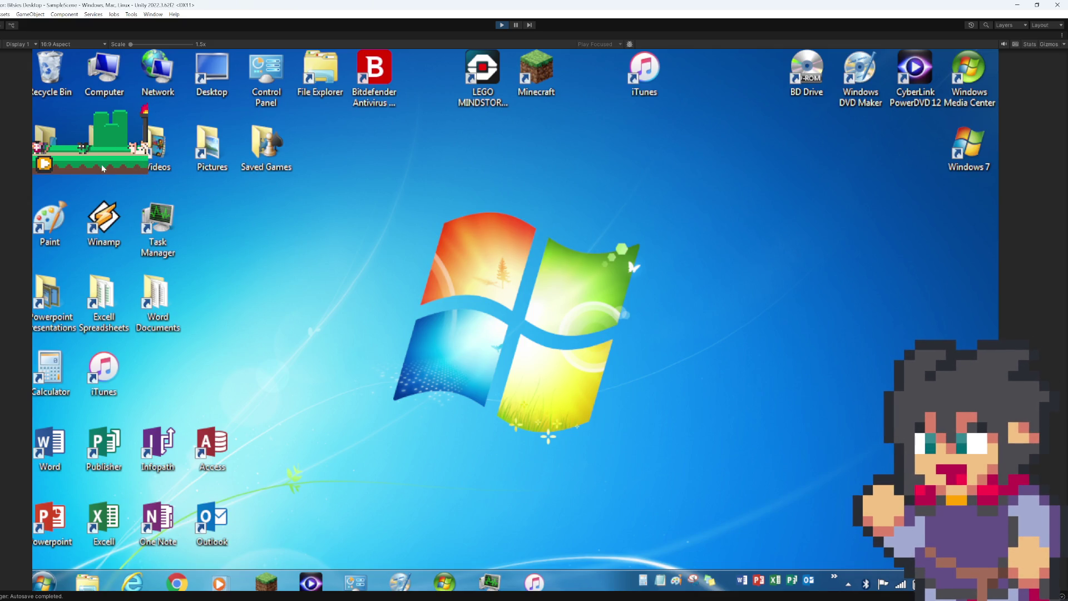
- Widen the game strip to nearly full width, move it to the screen bottom, and confirm
click(44, 161)
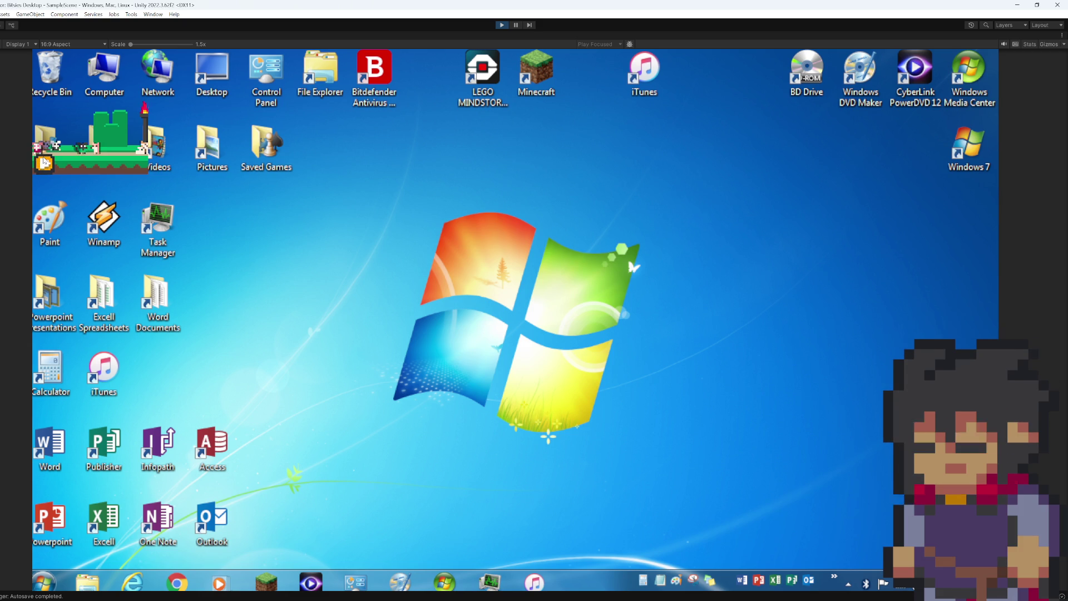
click(72, 167)
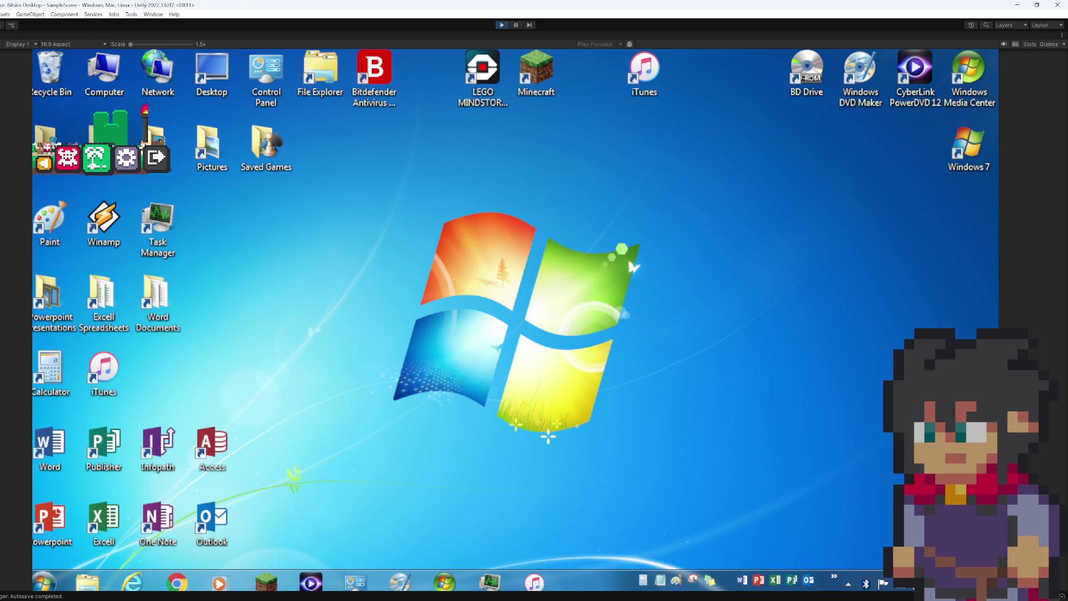
click(942, 196)
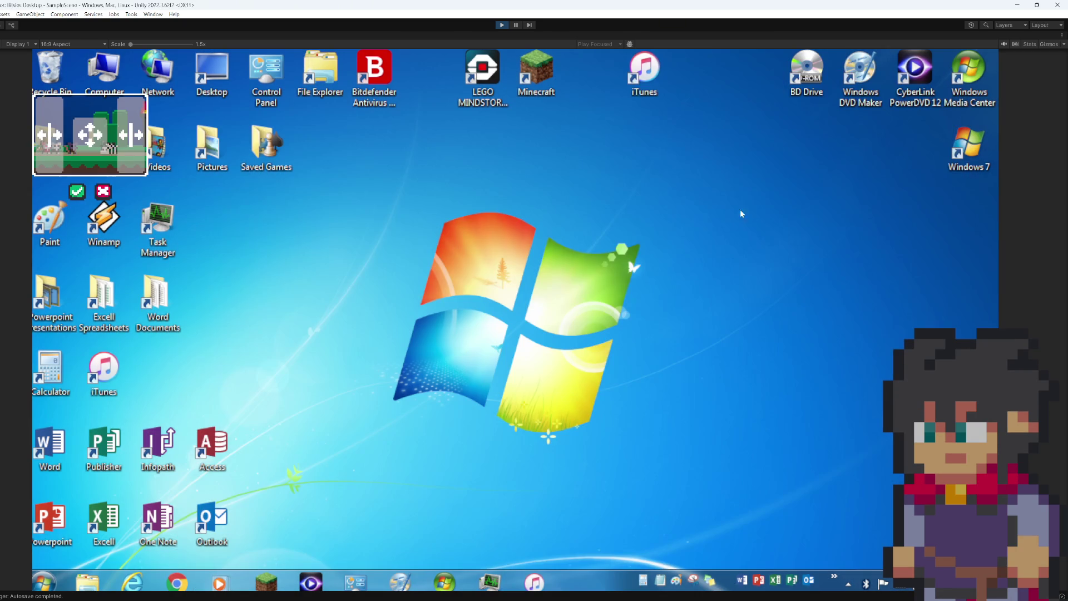
drag(136, 123, 988, 134)
drag(514, 135, 515, 506)
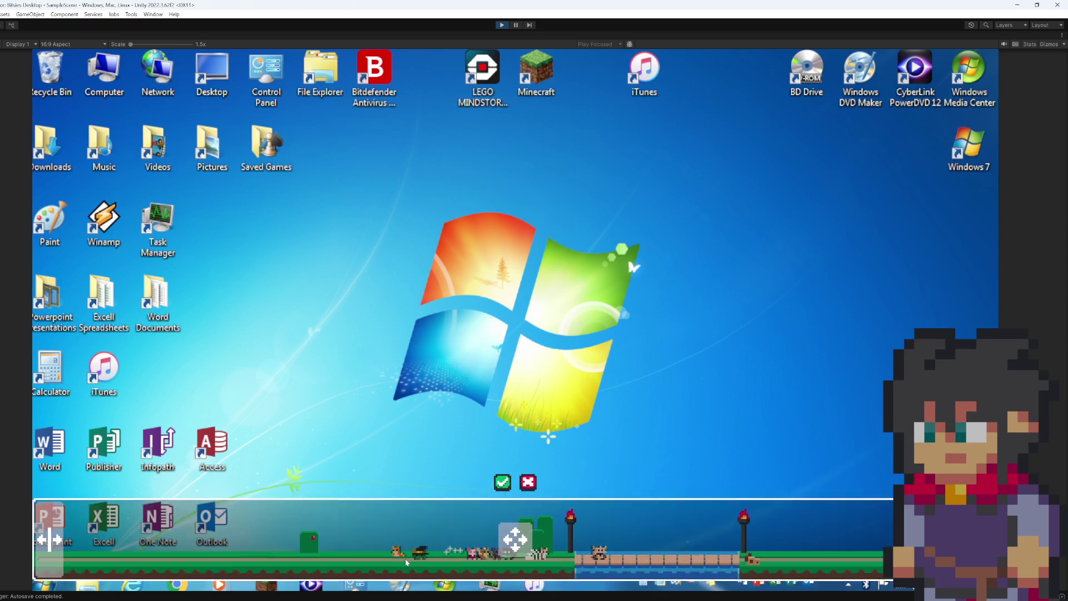
click(502, 492)
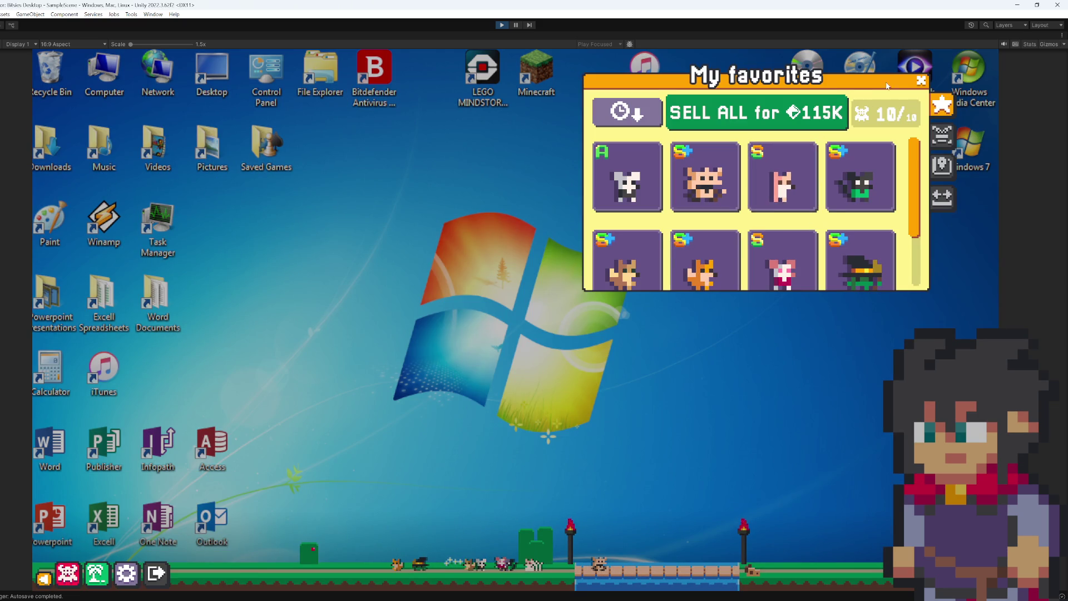
click(921, 81)
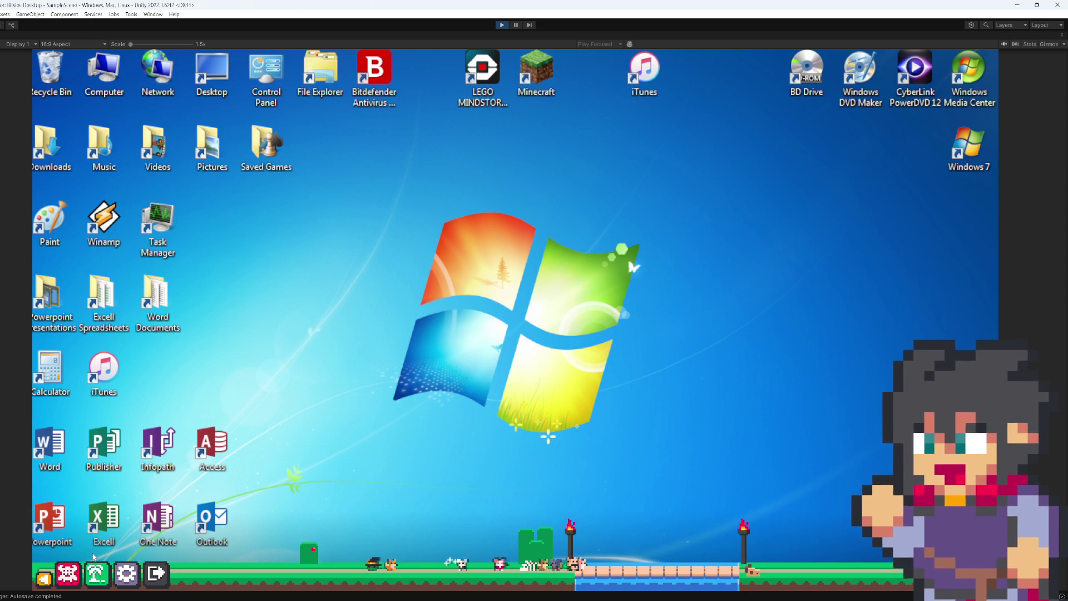
- Expand the menu, go from My favorites to My decorations, and enable the edit tool
click(45, 579)
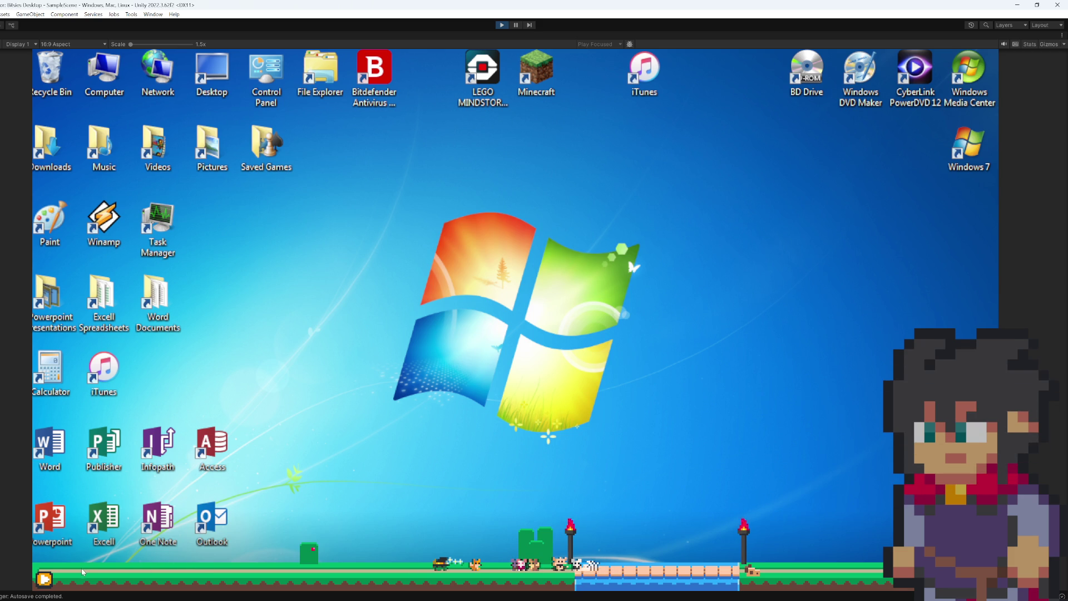
click(45, 579)
click(67, 573)
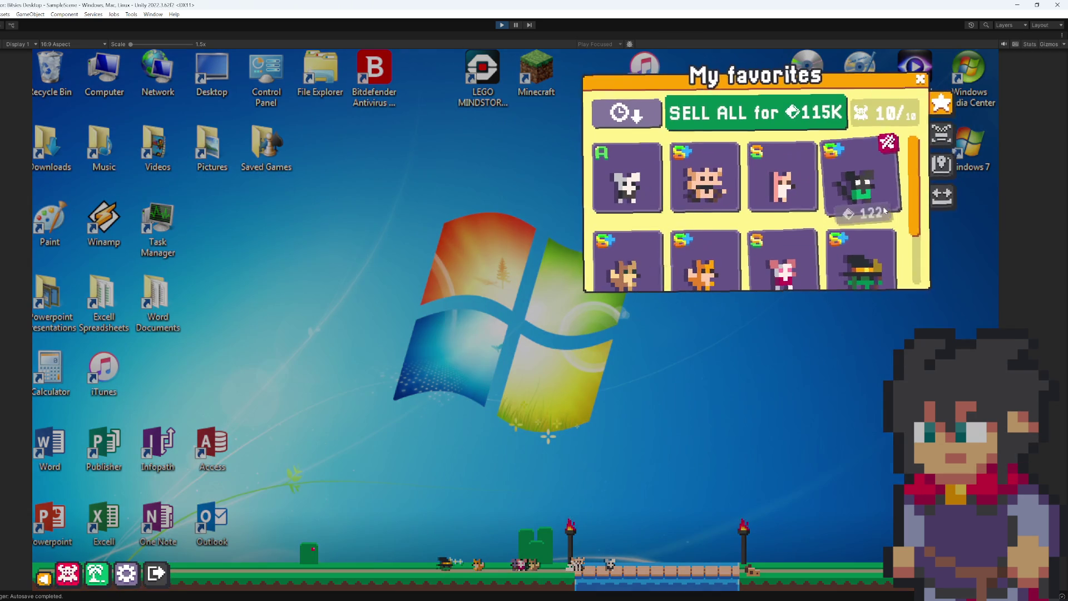
click(933, 148)
click(685, 232)
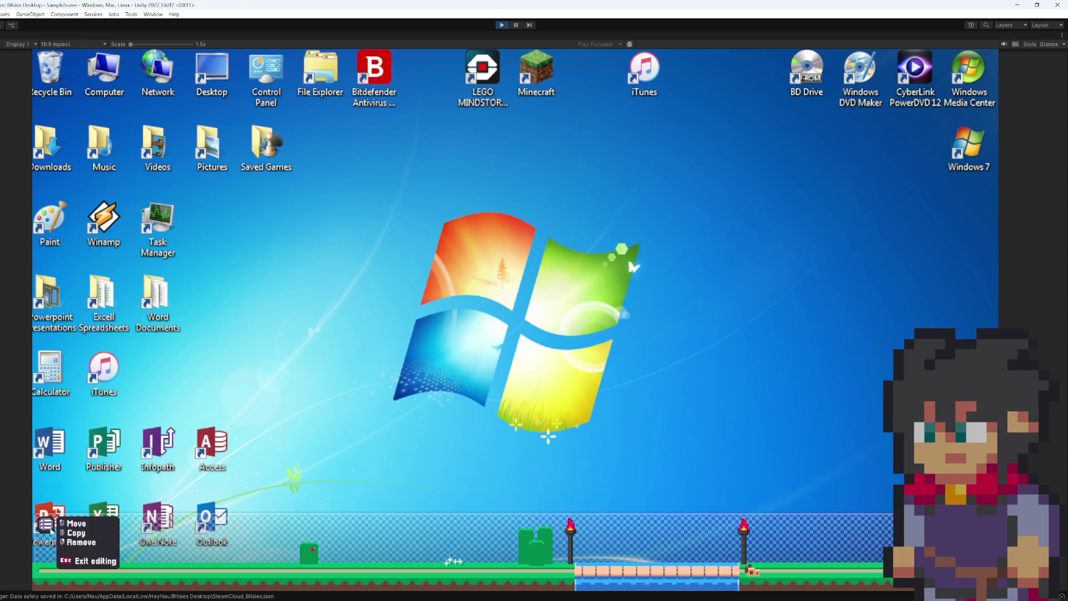
- Exit garden editing and show the My favorites panel with its 10/10 pets
click(624, 393)
click(623, 384)
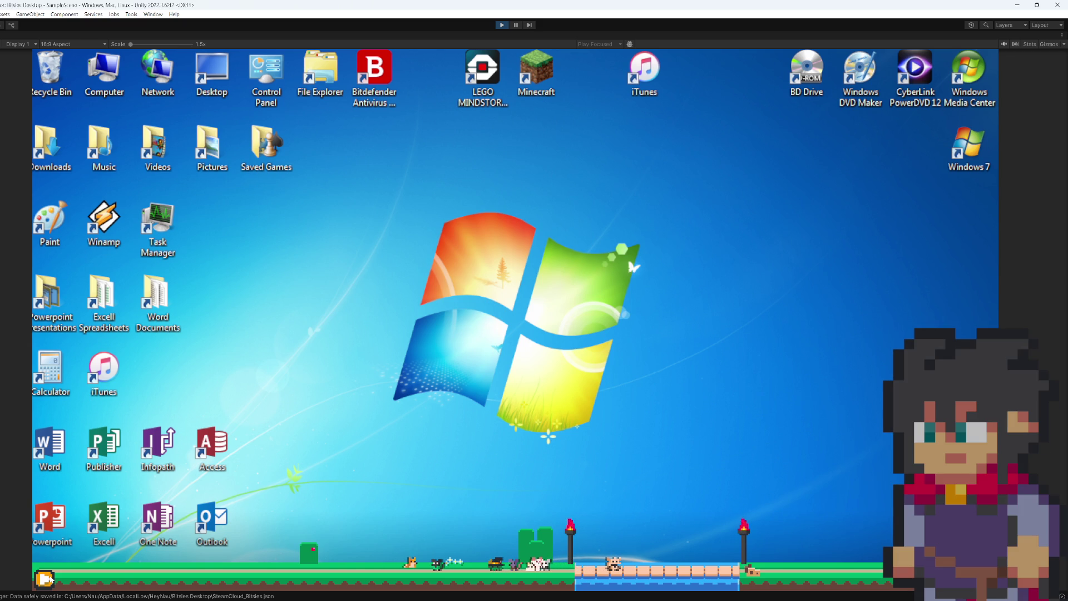
click(49, 579)
click(105, 578)
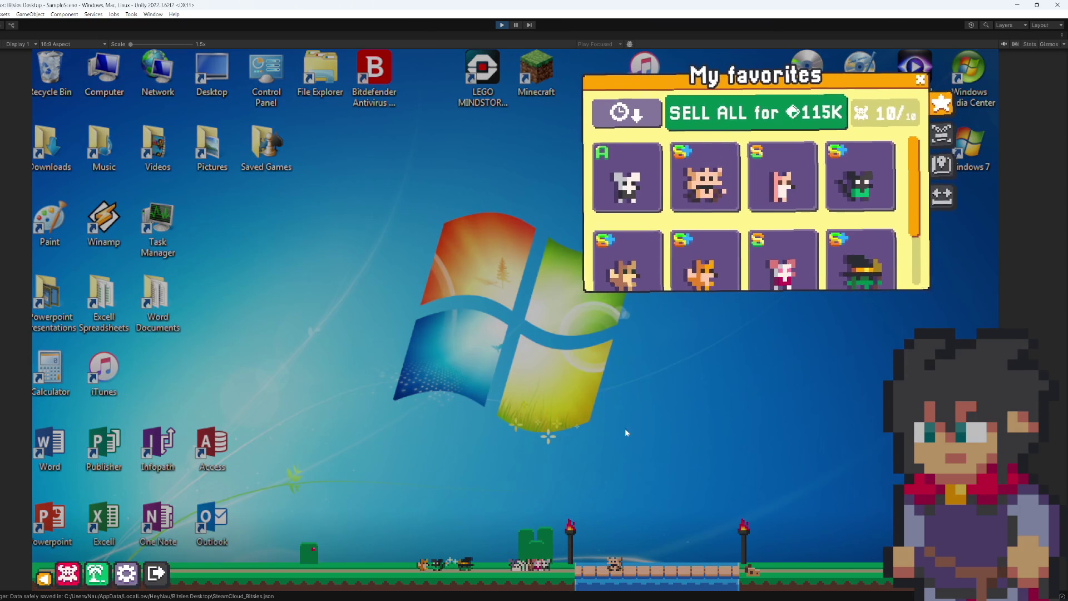
- Shift the green bush and the pillar decoration to the left in the garden
click(938, 146)
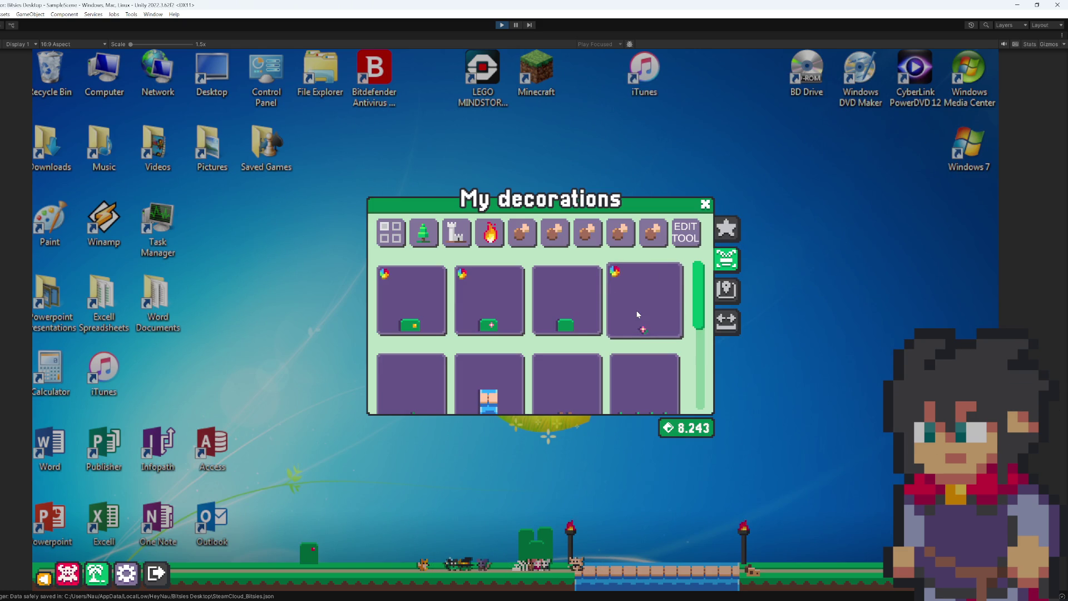
click(578, 335)
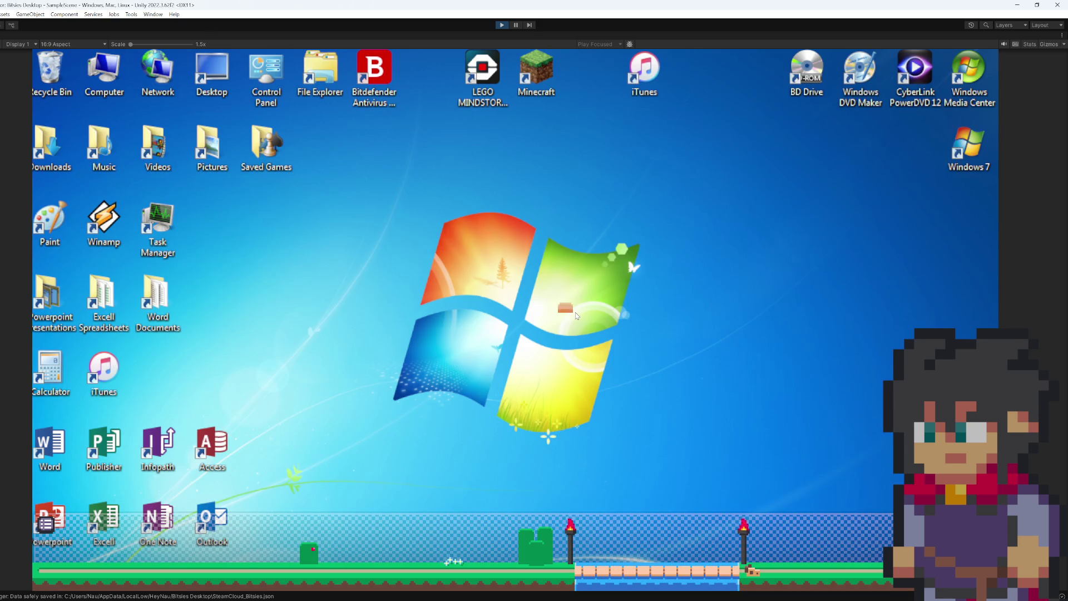
drag(470, 531, 456, 536)
click(447, 520)
drag(447, 518, 401, 531)
- Buy the 6-coin decoration, place it on the ground, and close the decorations menu
right_click(401, 532)
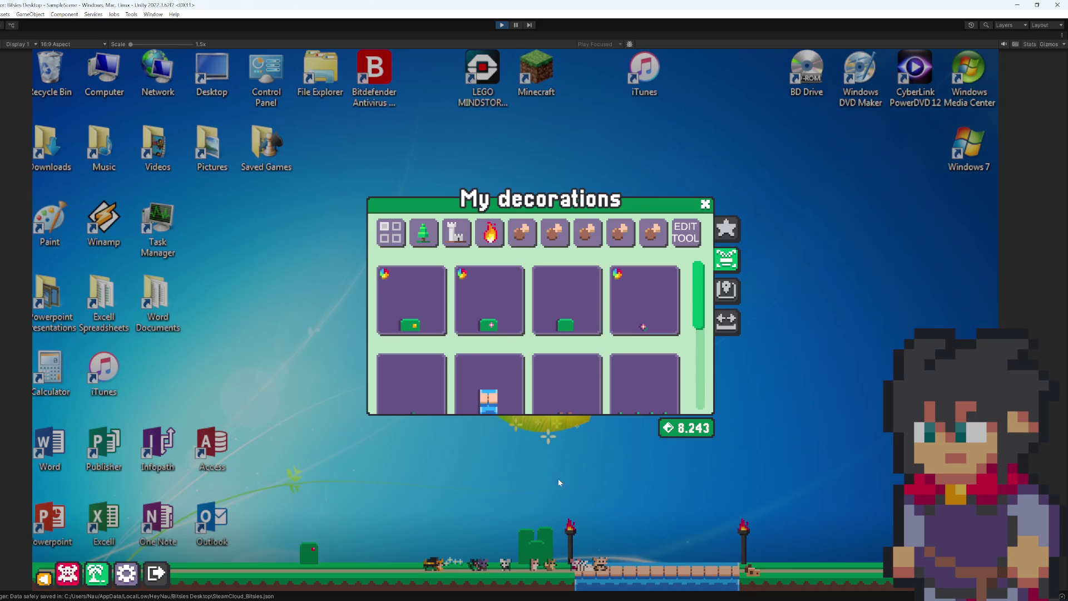
scroll(574, 373, down, 2)
scroll(507, 385, down, 2)
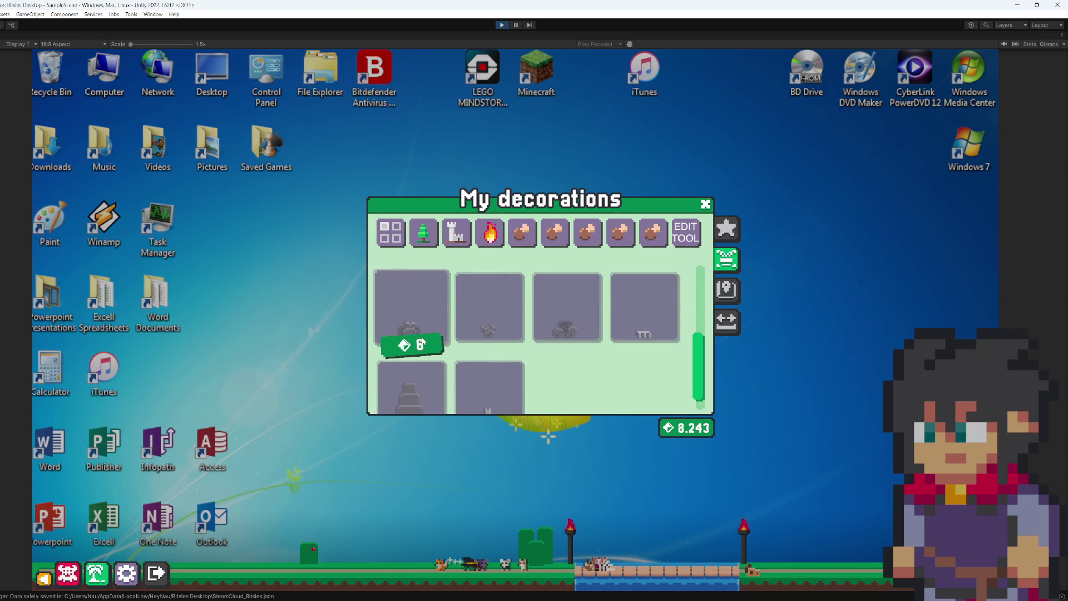
click(416, 328)
scroll(423, 303, down, 2)
click(422, 304)
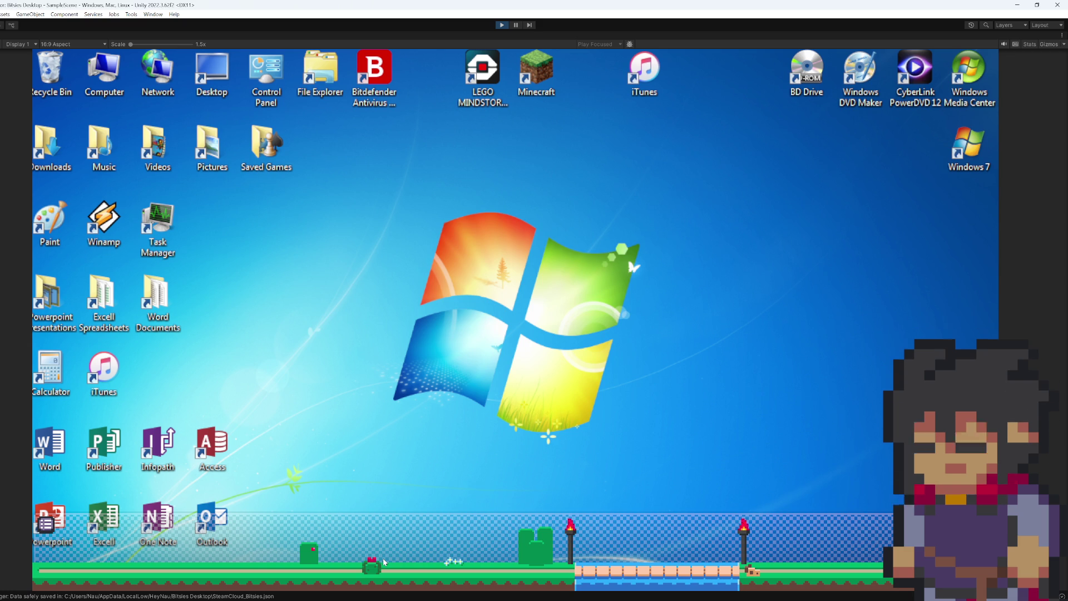
click(451, 526)
click(446, 529)
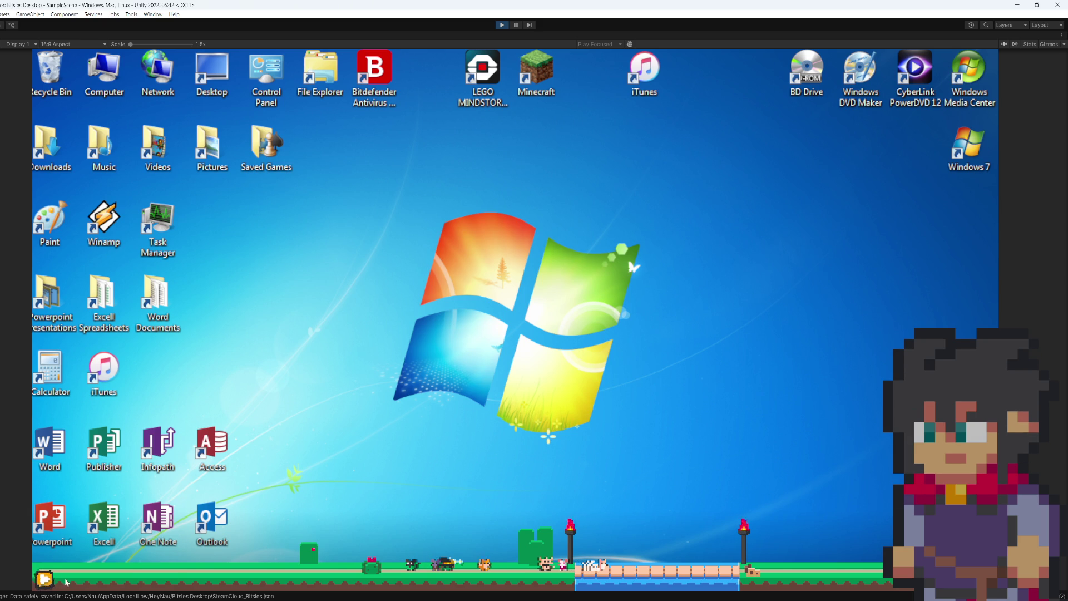
- Switch from the Unity game to the Trello FAVS - Garden card in Chrome
mouse_move(47, 582)
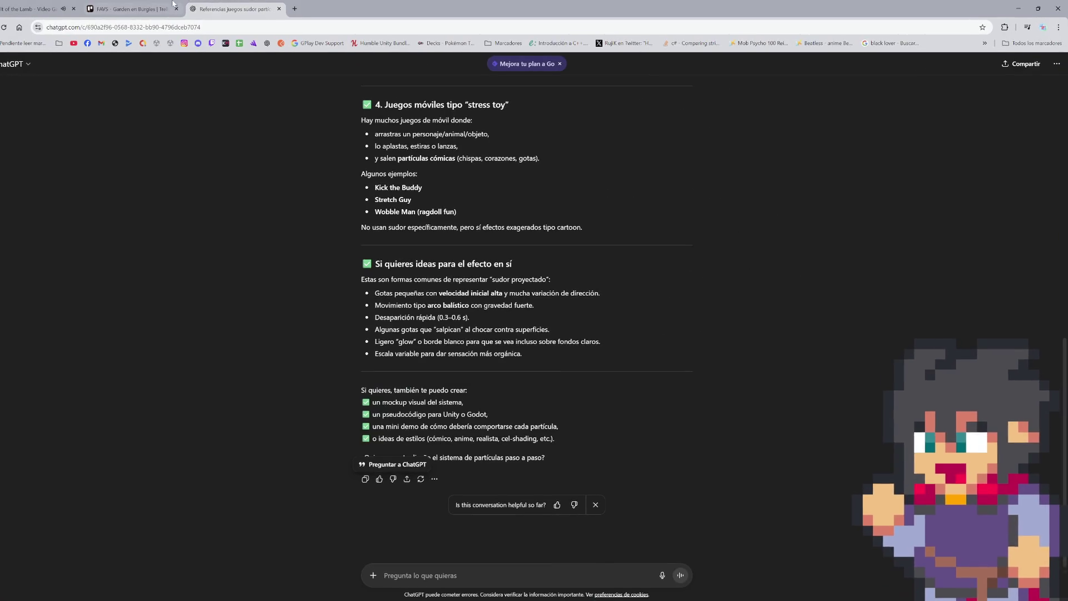
key(ctrl+shift+Tab)
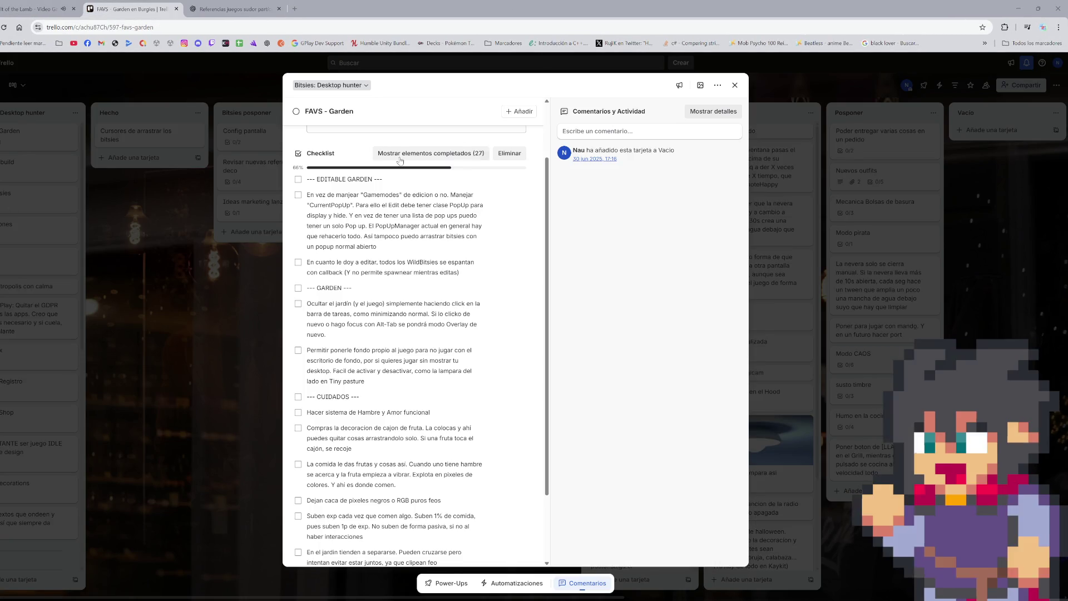
- Add 'Mirar cómo quiero hacer de darles de comer:' to the checklist and move it to the top
scroll(390, 362, up, 2)
scroll(388, 423, down, 3)
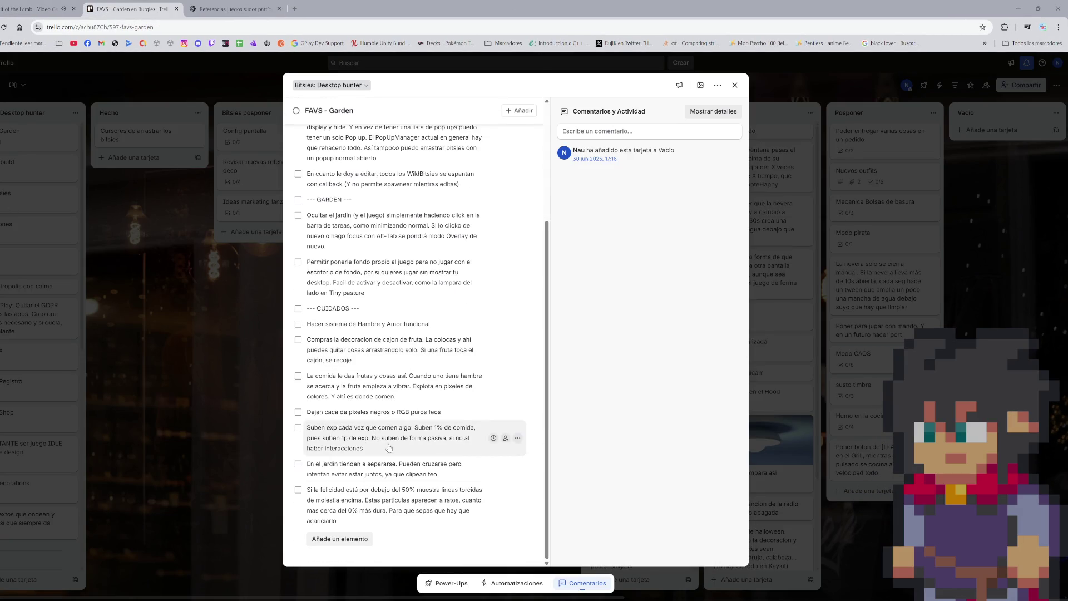
click(359, 538)
text(Mirar cómo quiero hacer de darles de comer:)
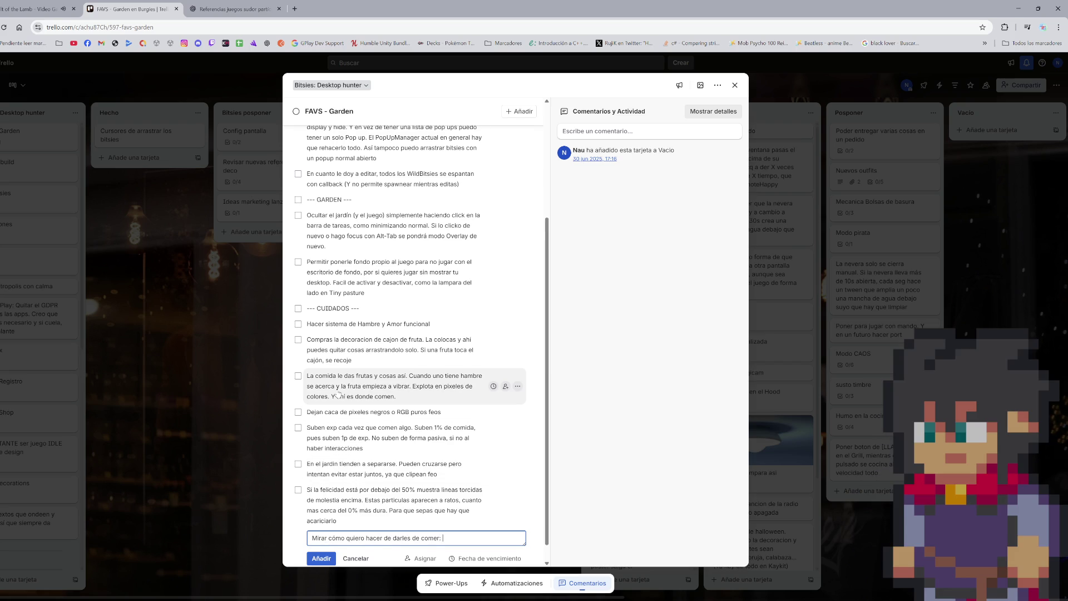
key(Return)
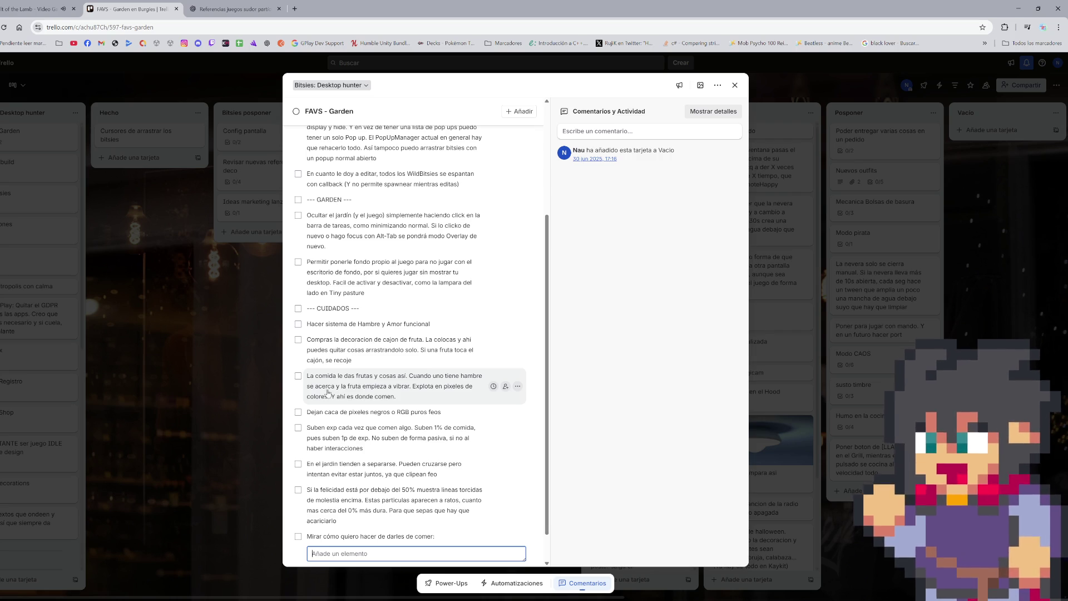
drag(392, 538, 412, 134)
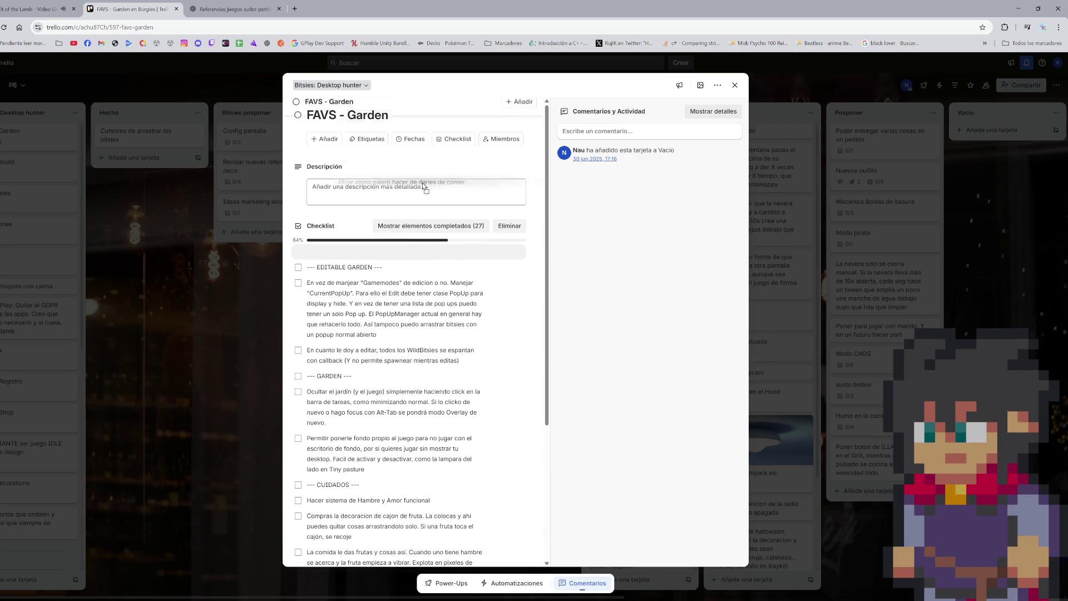
- Extend the new feeding item's text with more detail on feeding options
click(455, 253)
click(478, 256)
text(: Pongo caja para dar)
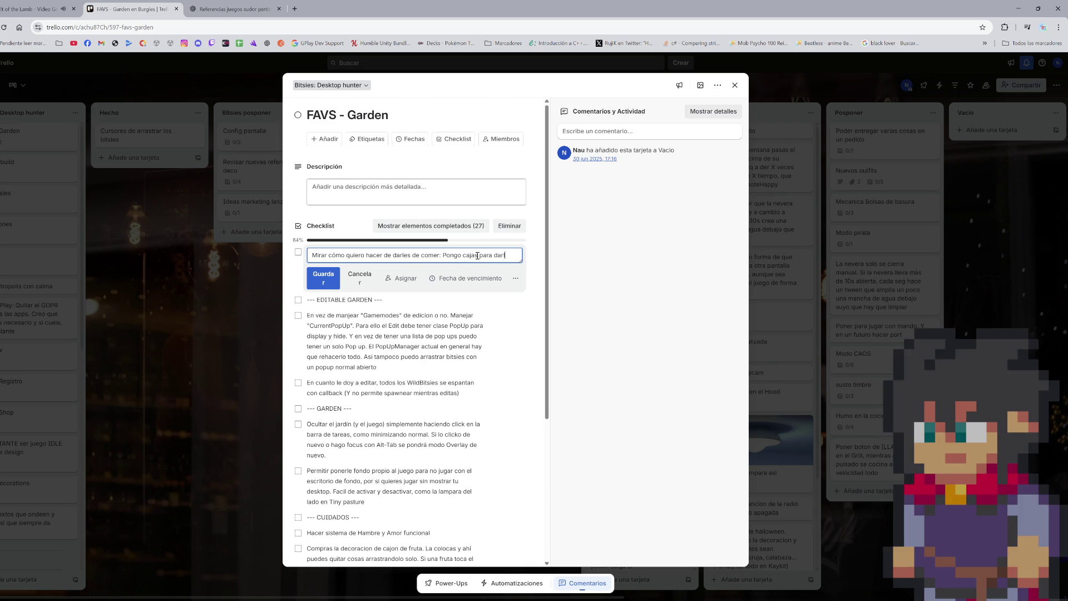
text(les comida rapidamente,)
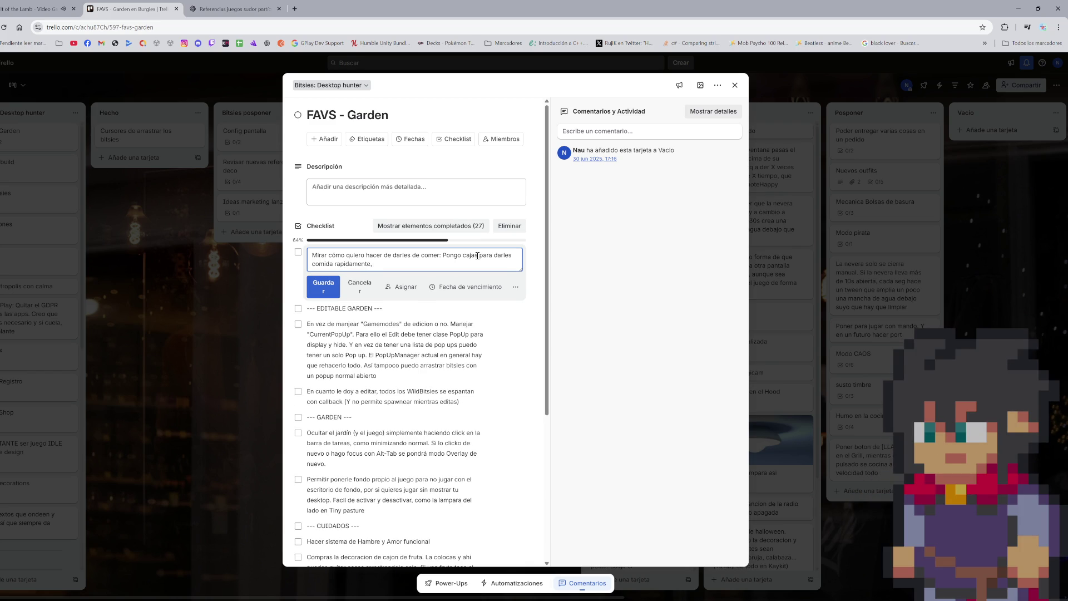
text( o se sirve)
text(ong)
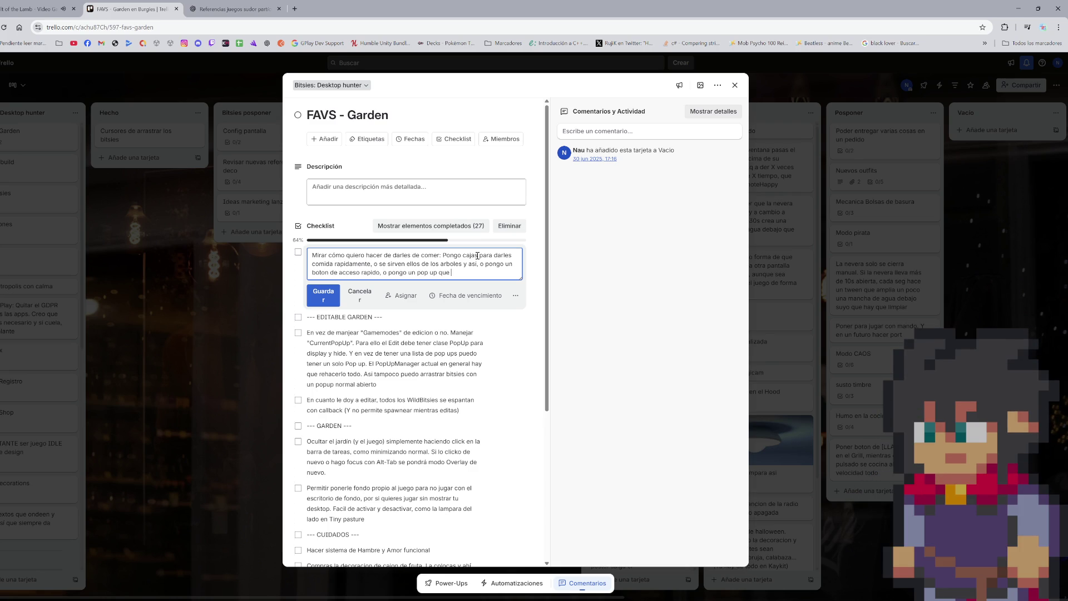
text(leccioanr la)
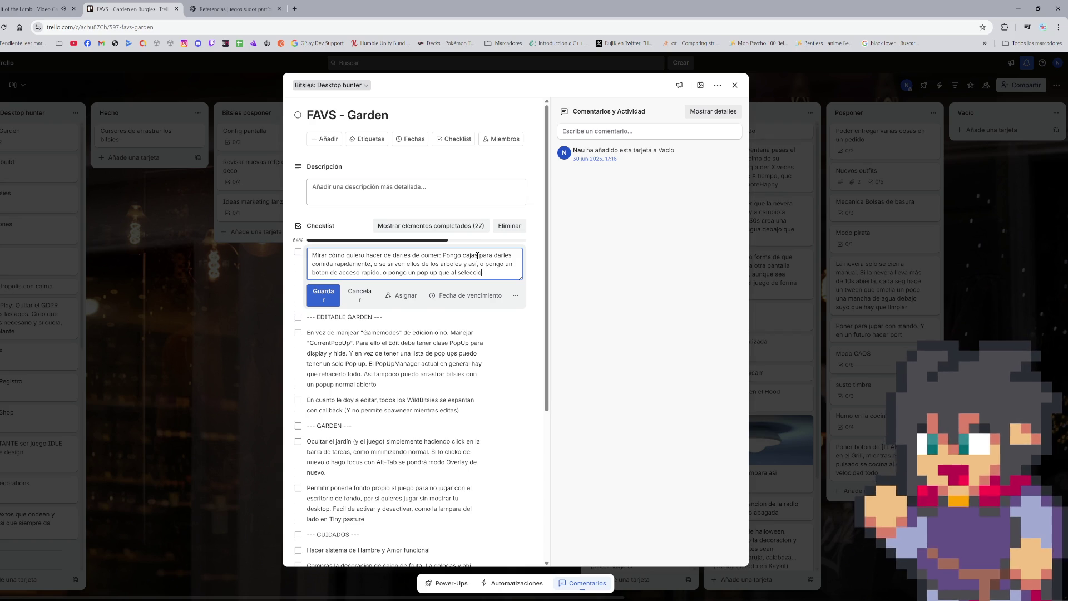